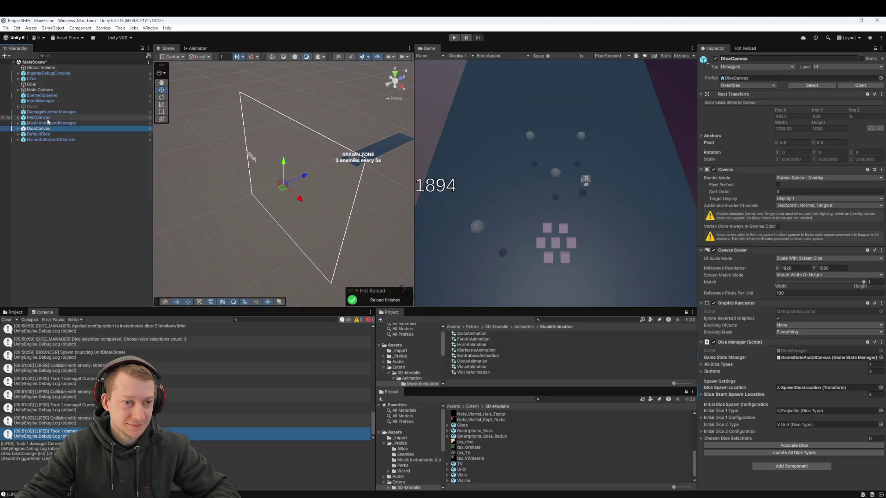
Create an empty GameObject named 'OrcheSTAR' in MainScene, then show the Assets root in the Project panel
{"action": "left_click", "coordinate": [40, 96]}
{"action": "double_click", "coordinate": [40, 95]}
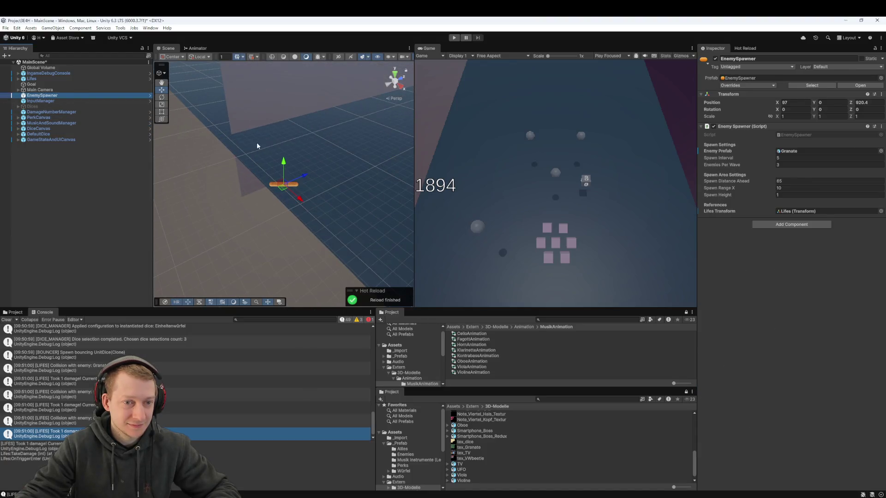
{"action": "right_click", "coordinate": [66, 153]}
{"action": "left_click", "coordinate": [98, 270]}
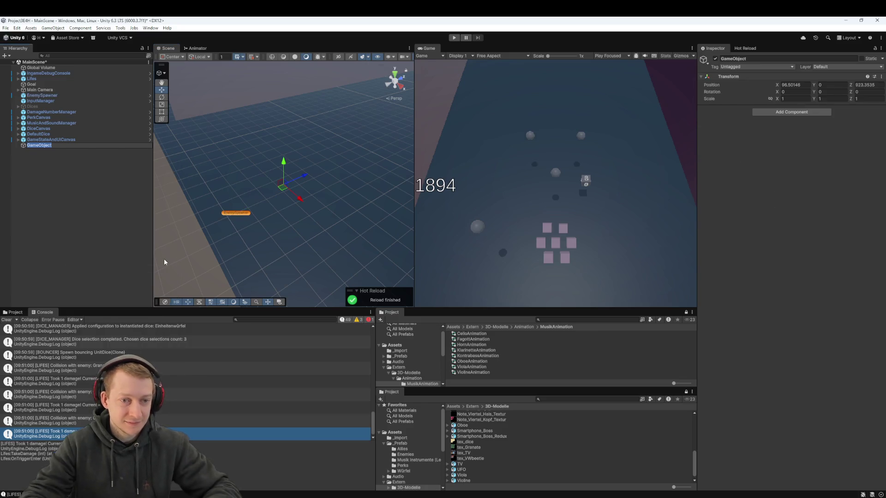
{"action": "type", "text": "Orchest"}
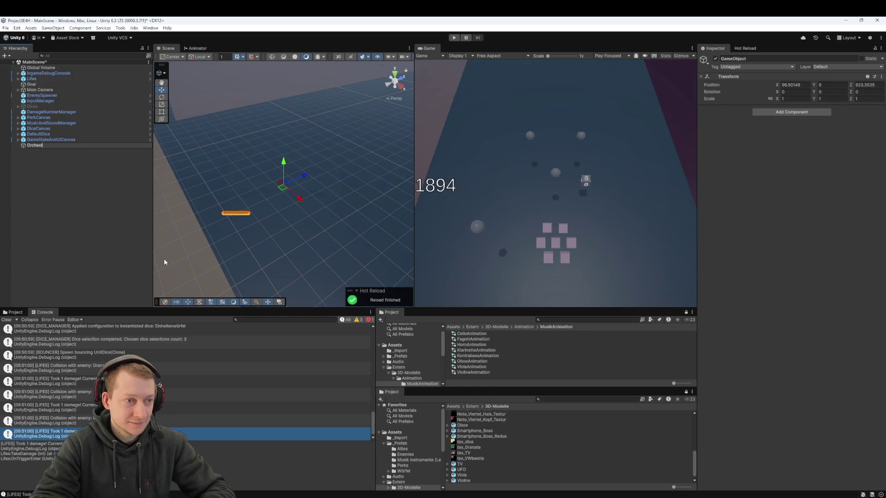
{"action": "key", "text": "BackSpace"}
{"action": "key", "text": "BackSpace"}
{"action": "key", "text": "BackSpace"}
{"action": "type", "text": "STAR"}
{"action": "key", "text": "Return"}
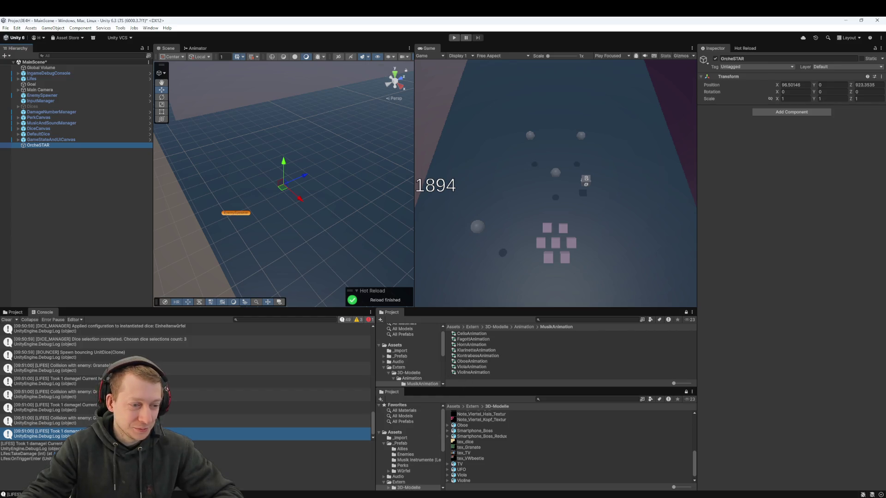
{"action": "left_click", "coordinate": [472, 327]}
Open Assets > _Prefab > Musik Instrumente (Leben) in the Project panel
{"action": "left_click", "coordinate": [453, 327]}
{"action": "double_click", "coordinate": [464, 340]}
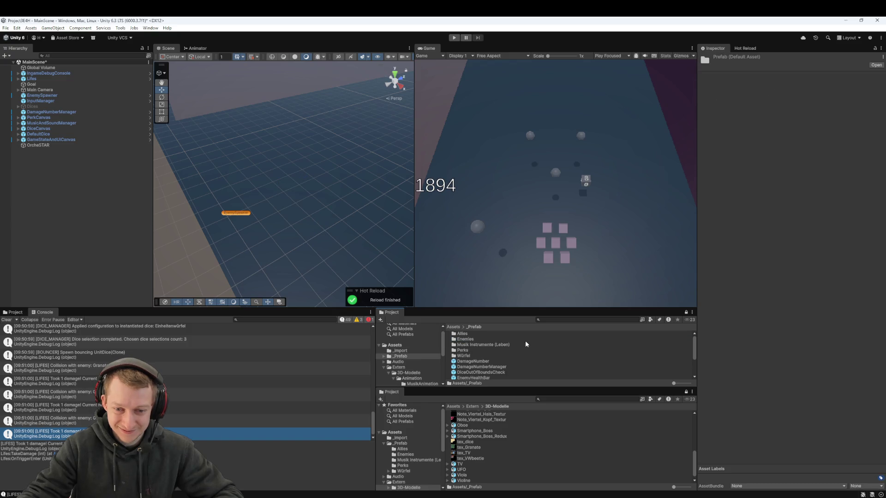
{"action": "double_click", "coordinate": [473, 345]}
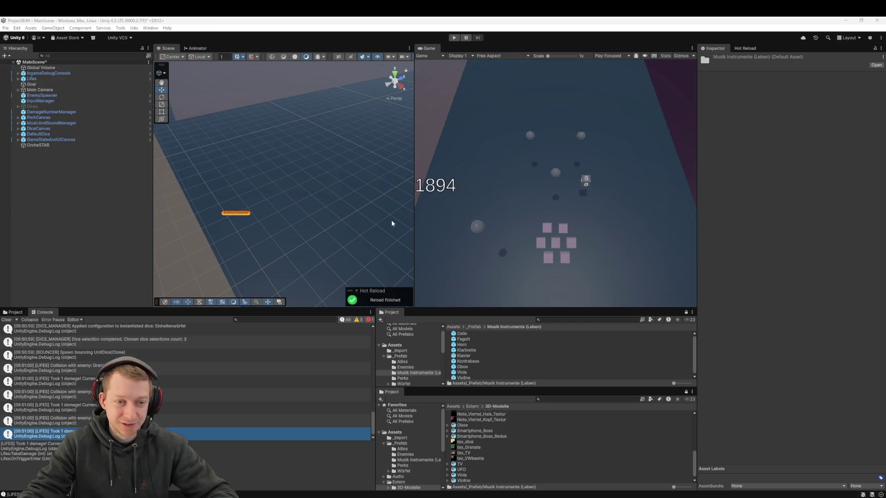
Select OrcheSTAR and frame the scene view around it
{"action": "mouse_move", "coordinate": [320, 202]}
{"action": "left_mouse_down"}
{"action": "mouse_move", "coordinate": [420, 257]}
{"action": "mouse_move", "coordinate": [355, 195]}
{"action": "left_mouse_up"}
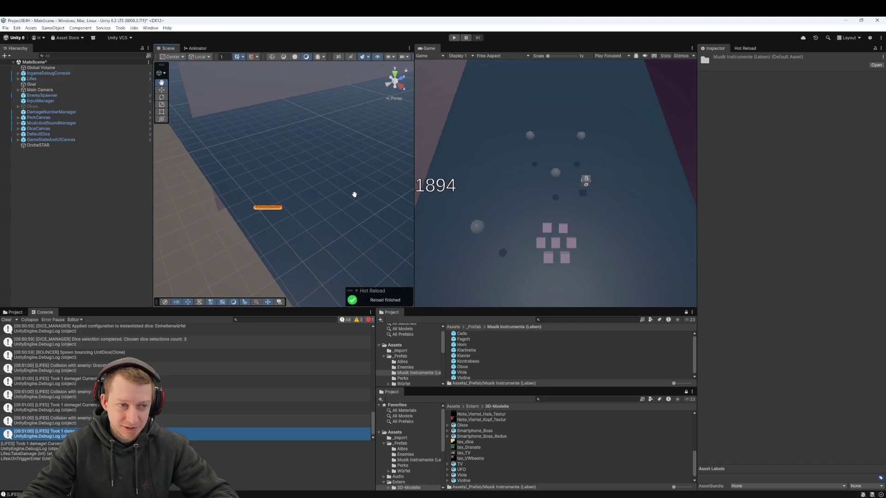
{"action": "left_click", "coordinate": [79, 146]}
{"action": "mouse_move", "coordinate": [282, 168]}
{"action": "left_mouse_down"}
{"action": "mouse_move", "coordinate": [249, 198]}
{"action": "mouse_move", "coordinate": [239, 186]}
{"action": "mouse_move", "coordinate": [249, 166]}
{"action": "mouse_move", "coordinate": [272, 167]}
{"action": "mouse_move", "coordinate": [276, 194]}
{"action": "left_mouse_up"}
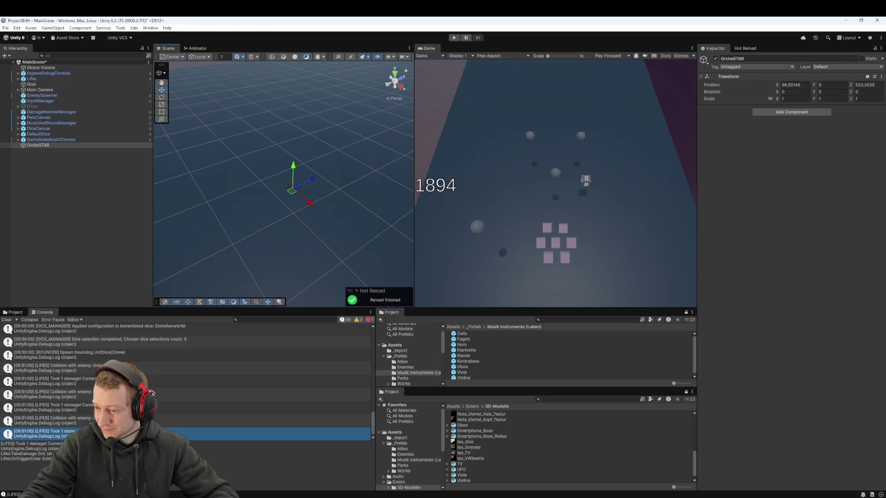
Add the Cello, Fagott, Horn, Klarinette and Klavier prefabs as children of OrcheSTAR
{"action": "mouse_move", "coordinate": [317, 278]}
{"action": "left_mouse_down"}
{"action": "mouse_move", "coordinate": [292, 257]}
{"action": "mouse_move", "coordinate": [293, 237]}
{"action": "left_mouse_up"}
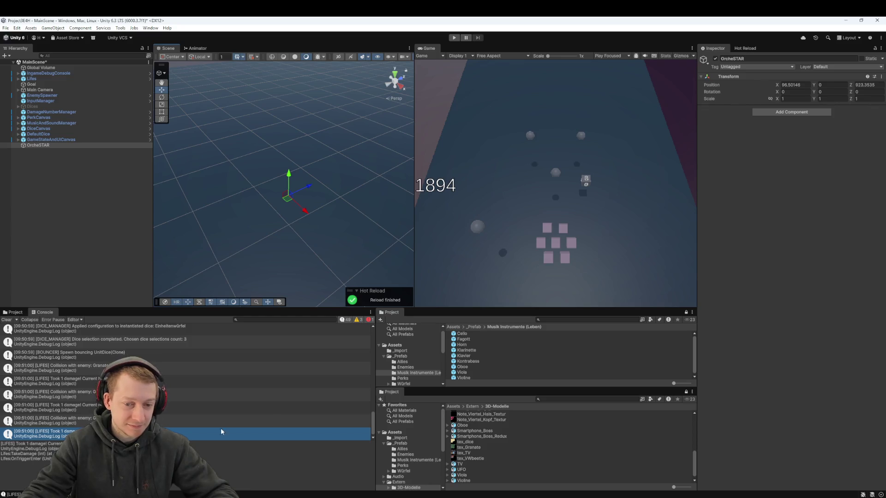
{"action": "mouse_move", "coordinate": [479, 334]}
{"action": "left_mouse_down"}
{"action": "mouse_move", "coordinate": [194, 192]}
{"action": "mouse_move", "coordinate": [46, 149]}
{"action": "left_mouse_up"}
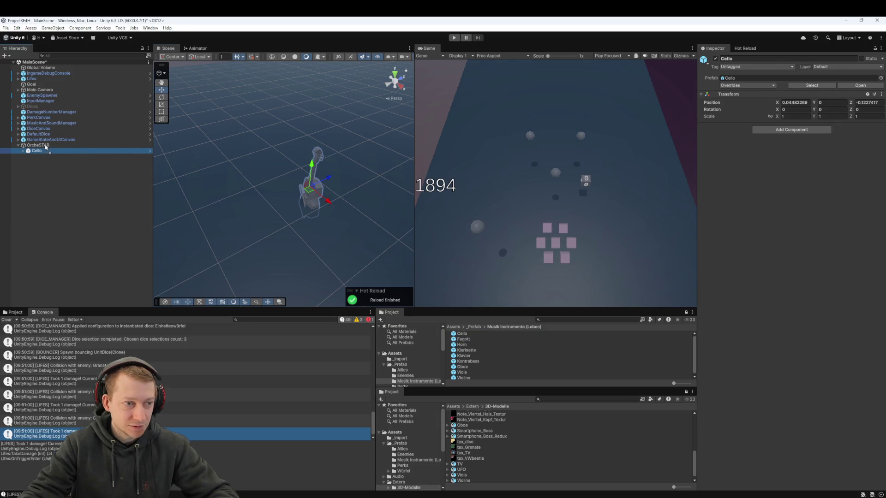
{"action": "left_click_drag", "start_coordinate": [46, 147], "coordinate": [46, 148]}
{"action": "mouse_move", "coordinate": [461, 346]}
{"action": "left_mouse_down"}
{"action": "mouse_move", "coordinate": [92, 199]}
{"action": "mouse_move", "coordinate": [46, 147]}
{"action": "left_mouse_up"}
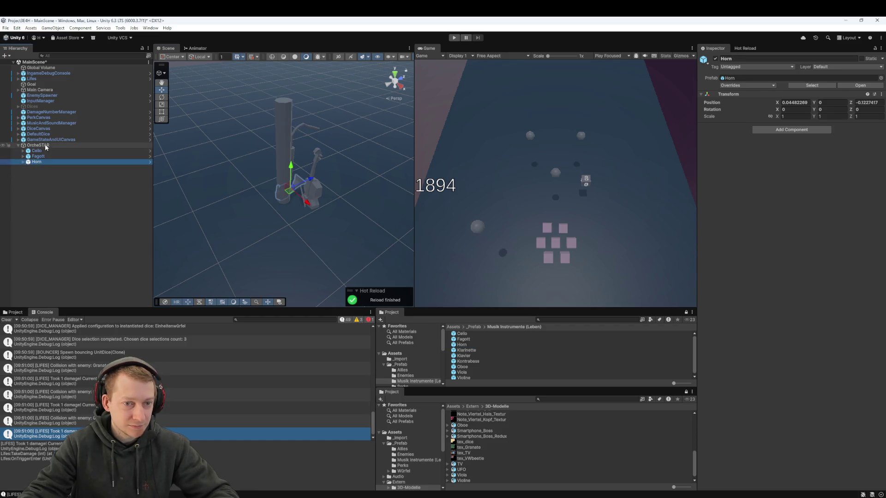
{"action": "mouse_move", "coordinate": [464, 352]}
{"action": "left_mouse_down"}
{"action": "mouse_move", "coordinate": [178, 237]}
{"action": "mouse_move", "coordinate": [36, 138]}
{"action": "mouse_move", "coordinate": [37, 147]}
{"action": "left_mouse_up"}
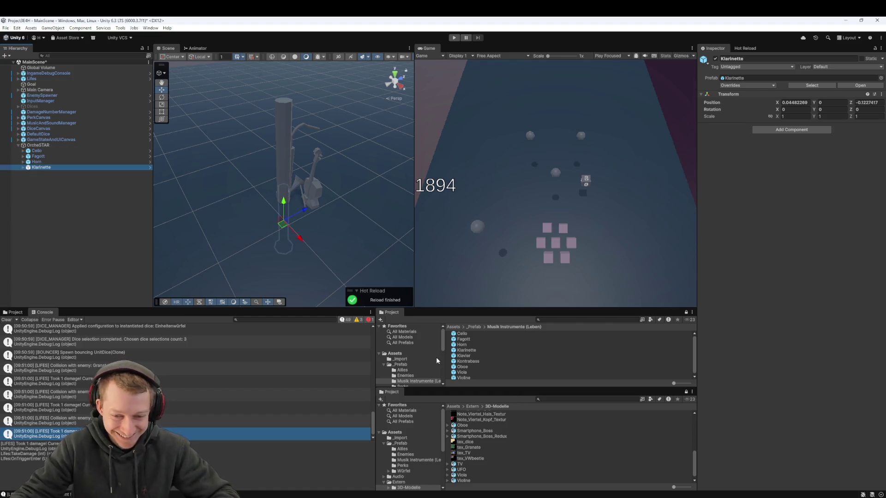
{"action": "left_click", "coordinate": [470, 355]}
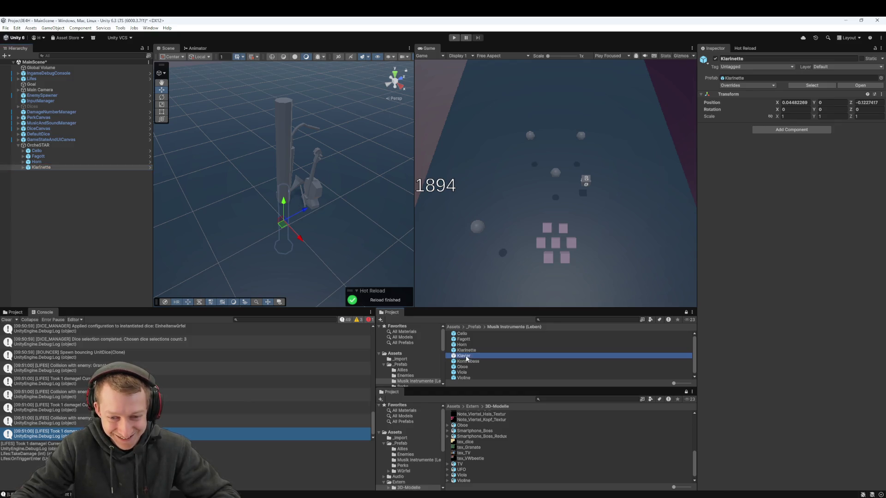
{"action": "mouse_move", "coordinate": [471, 356]}
{"action": "left_mouse_down"}
{"action": "mouse_move", "coordinate": [60, 128]}
{"action": "mouse_move", "coordinate": [42, 147]}
{"action": "left_mouse_up"}
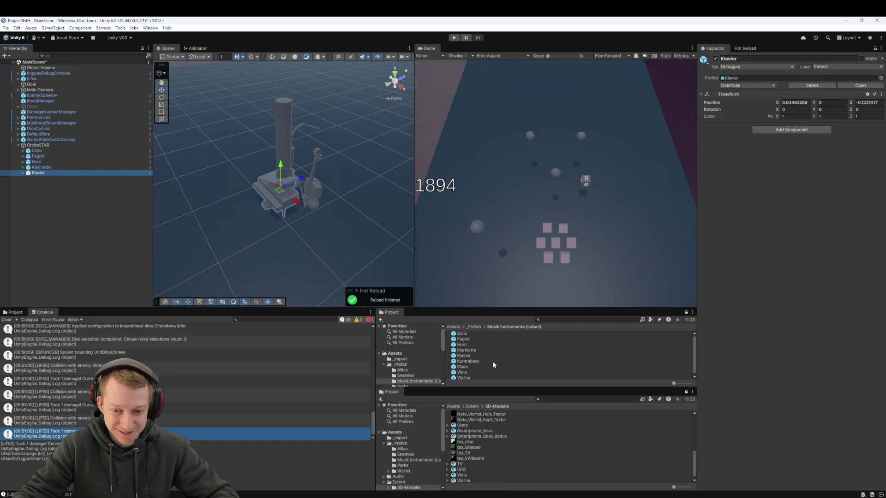
Add the Kontrabass, Oboe, Viola and Violine prefabs under OrcheSTAR, then select OrcheSTAR
{"action": "mouse_move", "coordinate": [469, 366]}
{"action": "left_mouse_down"}
{"action": "mouse_move", "coordinate": [323, 272]}
{"action": "mouse_move", "coordinate": [36, 168]}
{"action": "mouse_move", "coordinate": [54, 145]}
{"action": "left_mouse_up"}
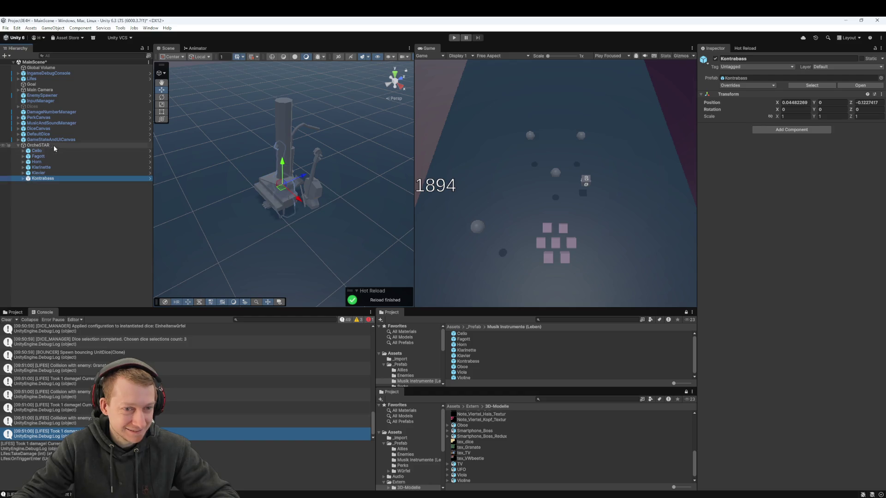
{"action": "mouse_move", "coordinate": [459, 371]}
{"action": "left_mouse_down"}
{"action": "mouse_move", "coordinate": [109, 213]}
{"action": "mouse_move", "coordinate": [44, 146]}
{"action": "left_mouse_up"}
{"action": "left_click", "coordinate": [461, 366]}
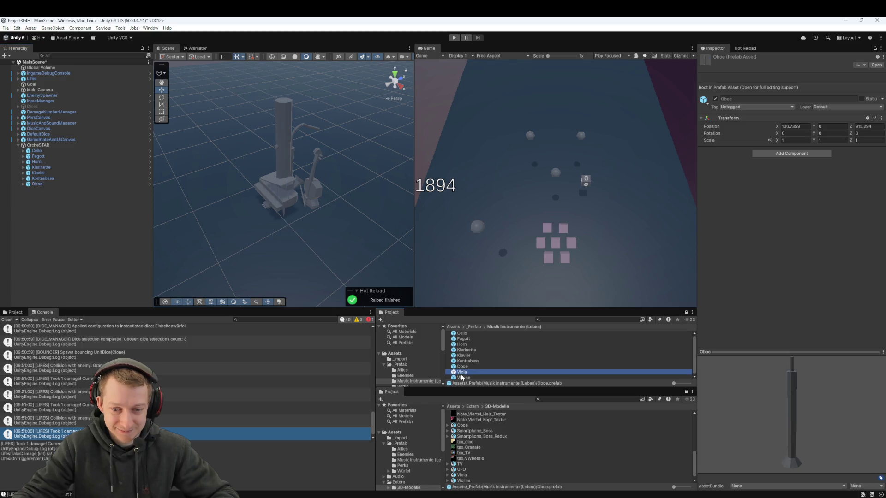
{"action": "left_click_drag", "start_coordinate": [36, 153], "coordinate": [37, 146]}
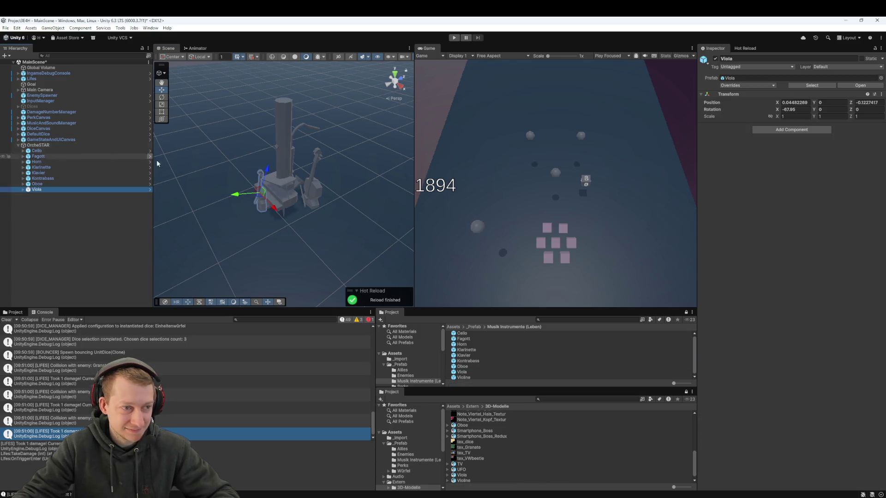
{"action": "left_click_drag", "start_coordinate": [466, 373], "coordinate": [48, 148]}
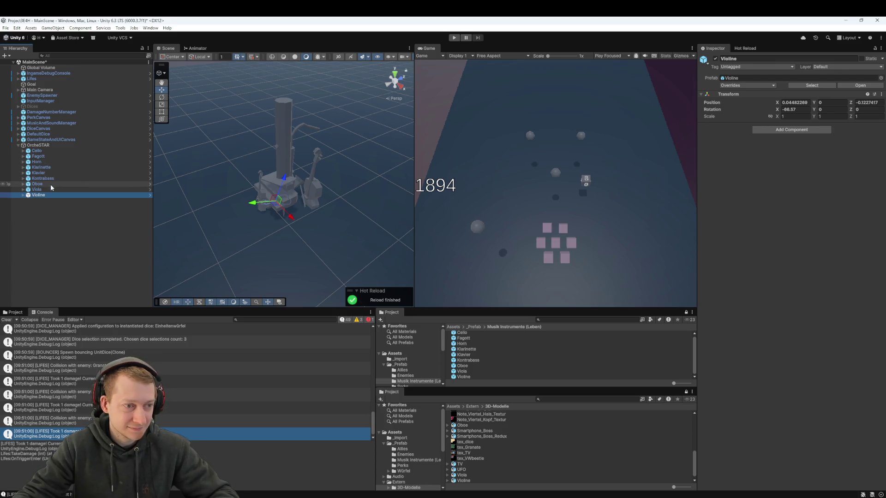
{"action": "left_click", "coordinate": [60, 146]}
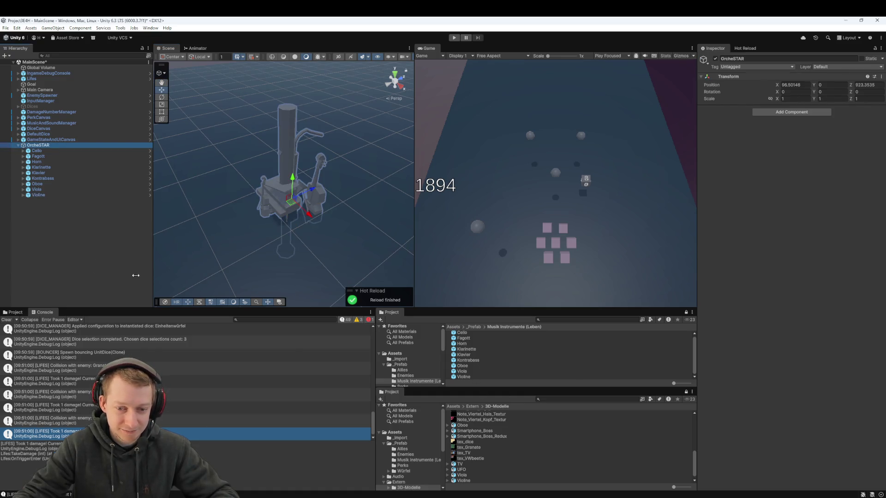
Save OrcheSTAR as a prefab in Musik Instrumente (Leben) and move its instance to Z 991
{"action": "mouse_move", "coordinate": [49, 146]}
{"action": "left_mouse_down"}
{"action": "mouse_move", "coordinate": [184, 222]}
{"action": "mouse_move", "coordinate": [539, 359]}
{"action": "mouse_move", "coordinate": [535, 378]}
{"action": "mouse_move", "coordinate": [132, 277]}
{"action": "mouse_move", "coordinate": [59, 178]}
{"action": "mouse_move", "coordinate": [52, 146]}
{"action": "left_mouse_up"}
{"action": "left_click_drag", "start_coordinate": [528, 388], "coordinate": [528, 433]}
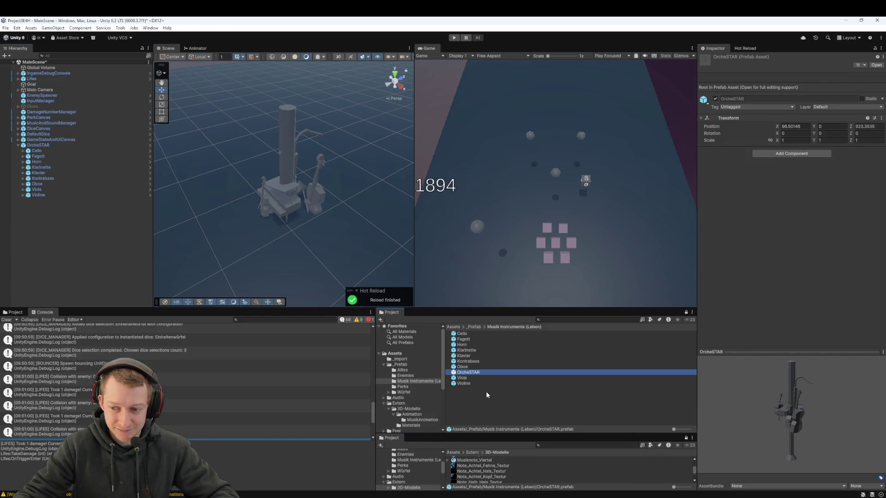
{"action": "left_click", "coordinate": [38, 146]}
{"action": "scroll", "coordinate": [284, 233], "scroll_direction": "down", "scroll_amount": 1}
{"action": "mouse_move", "coordinate": [304, 195]}
{"action": "left_mouse_down"}
{"action": "mouse_move", "coordinate": [388, 139]}
{"action": "mouse_move", "coordinate": [385, 124]}
{"action": "mouse_move", "coordinate": [290, 198]}
{"action": "mouse_move", "coordinate": [291, 213]}
{"action": "mouse_move", "coordinate": [336, 183]}
{"action": "mouse_move", "coordinate": [271, 236]}
{"action": "mouse_move", "coordinate": [415, 158]}
{"action": "mouse_move", "coordinate": [405, 158]}
{"action": "mouse_move", "coordinate": [405, 171]}
{"action": "left_mouse_up"}
{"action": "scroll", "coordinate": [291, 213], "scroll_direction": "up", "scroll_amount": 5}
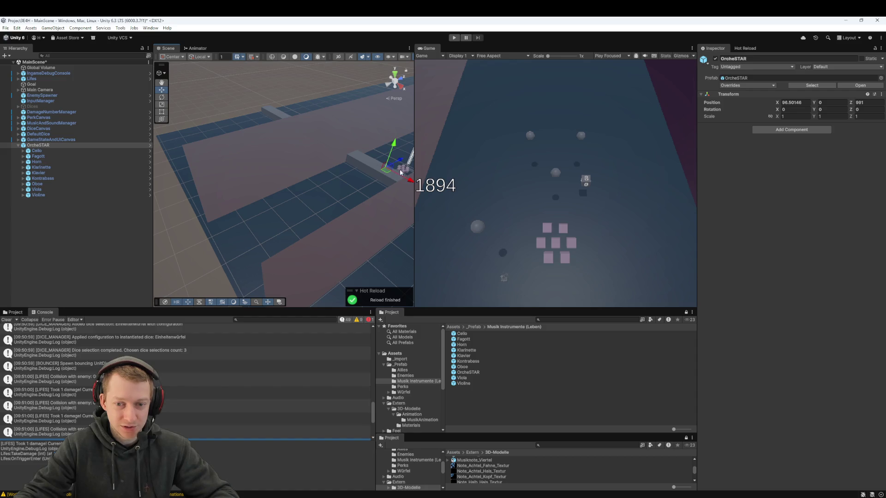
Set OrcheSTAR's Transform scale to 5 on X, Y and Z
{"action": "key", "text": "f"}
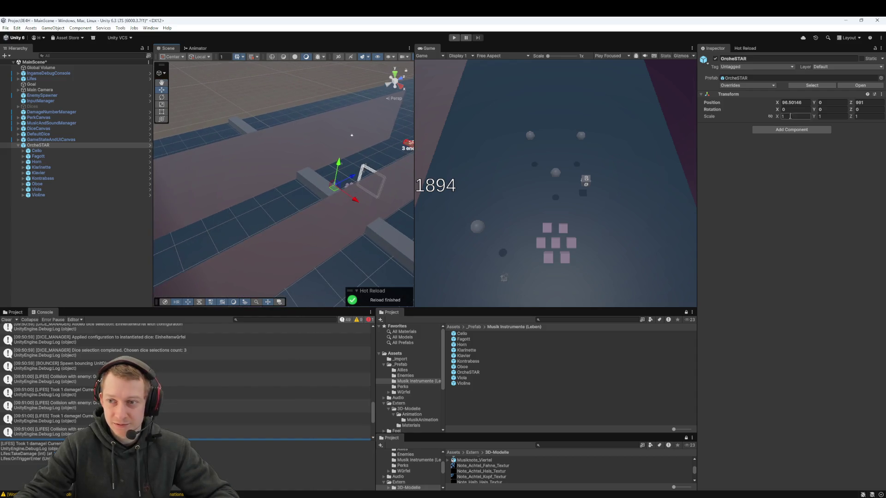
{"action": "left_click_drag", "start_coordinate": [778, 119], "coordinate": [815, 118]}
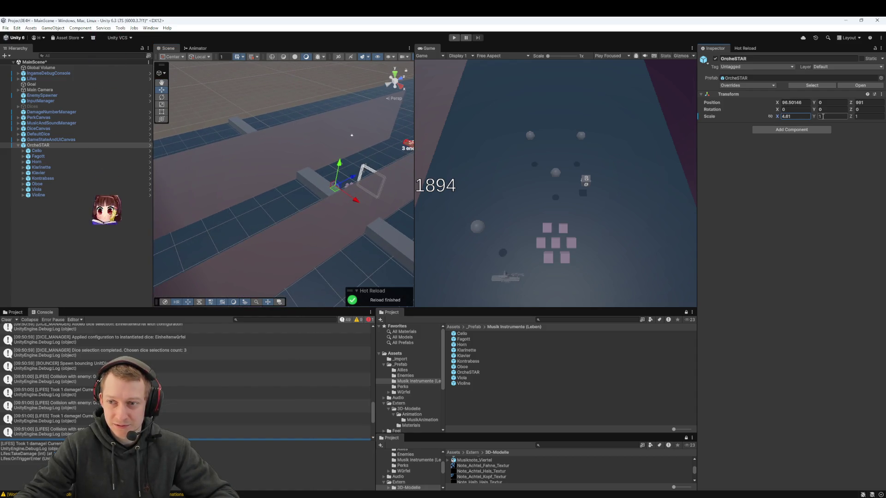
{"action": "key", "text": "Tab"}
{"action": "type", "text": "5"}
{"action": "key", "text": "Tab"}
{"action": "type", "text": "5"}
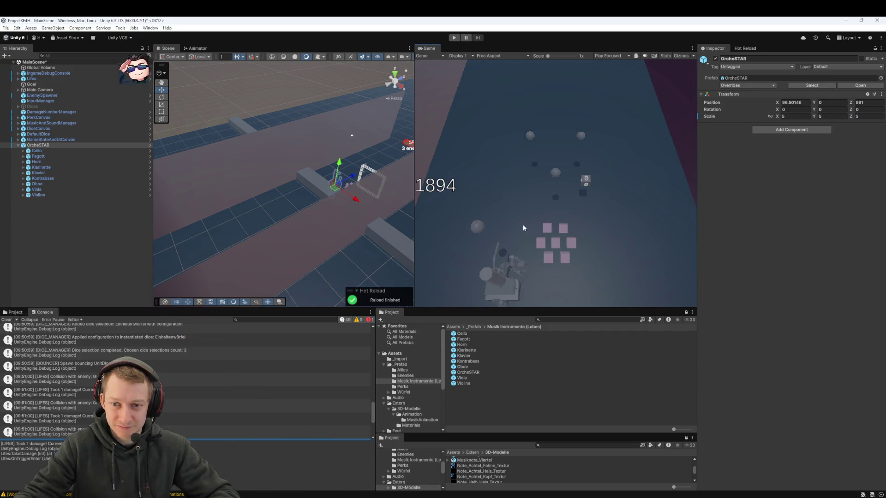
Inspect the enlarged Cello in the scene view, then reselect OrcheSTAR
{"action": "mouse_move", "coordinate": [328, 175]}
{"action": "left_mouse_down"}
{"action": "mouse_move", "coordinate": [305, 177]}
{"action": "mouse_move", "coordinate": [208, 138]}
{"action": "left_mouse_up"}
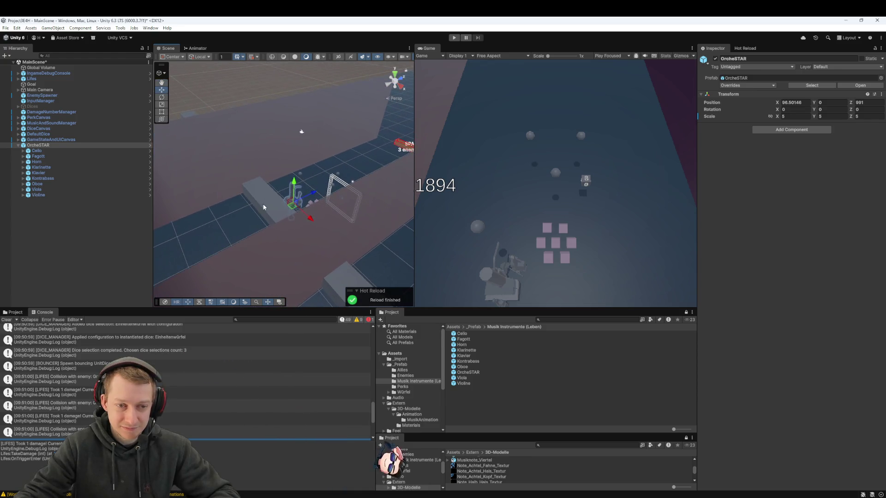
{"action": "double_click", "coordinate": [54, 150]}
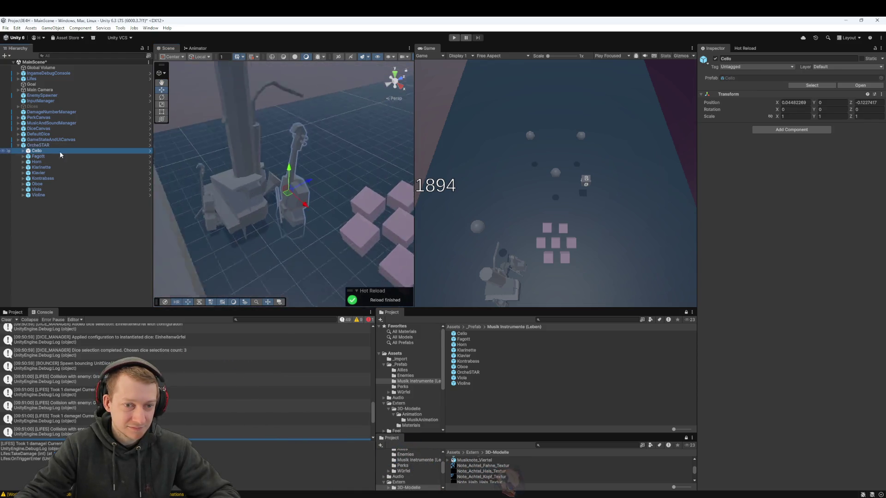
{"action": "scroll", "coordinate": [248, 183], "scroll_direction": "down", "scroll_amount": 5}
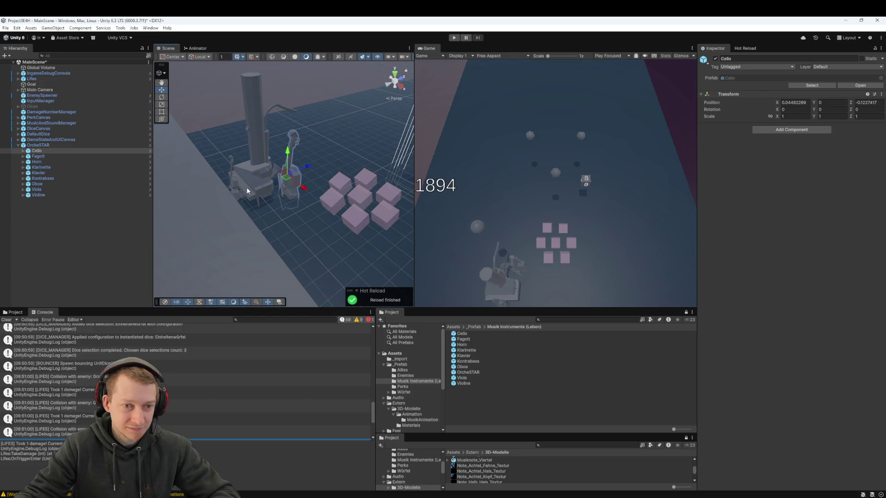
{"action": "left_click", "coordinate": [38, 145]}
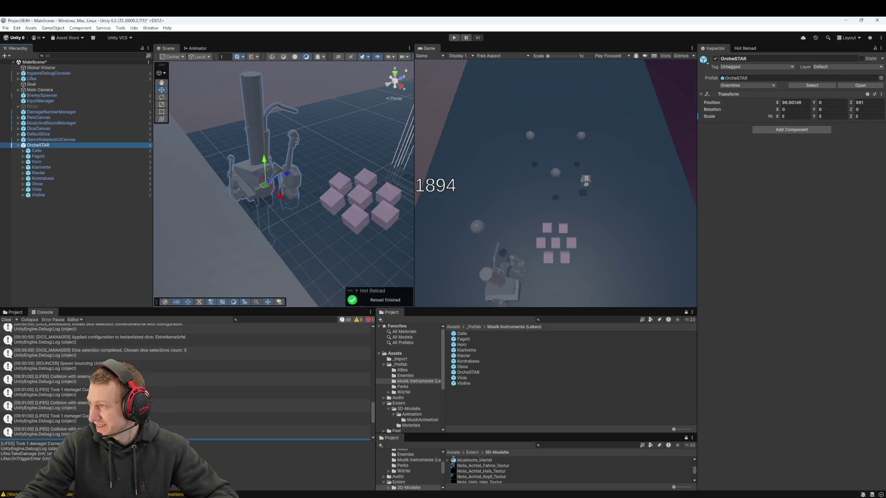
{"action": "key", "text": "alt+Tab"}
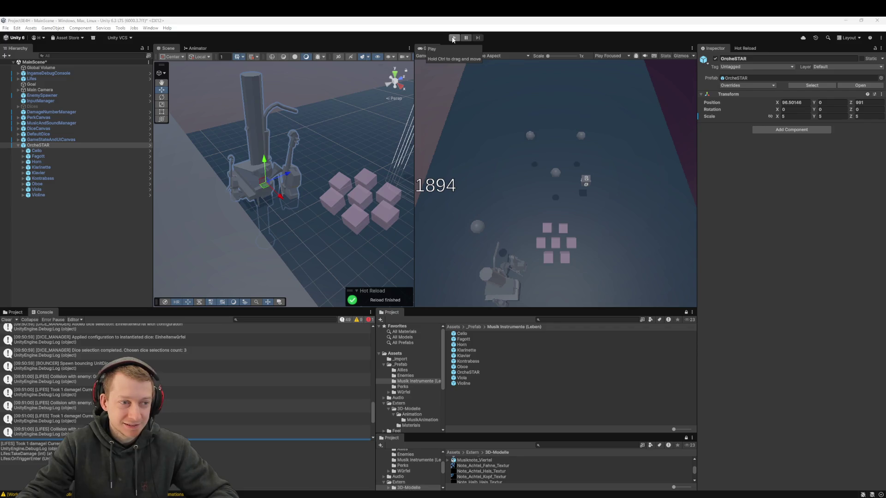
Nudge OrcheSTAR along Z, then test the scene in Play mode and stop it
{"action": "left_click_drag", "start_coordinate": [286, 179], "coordinate": [312, 164]}
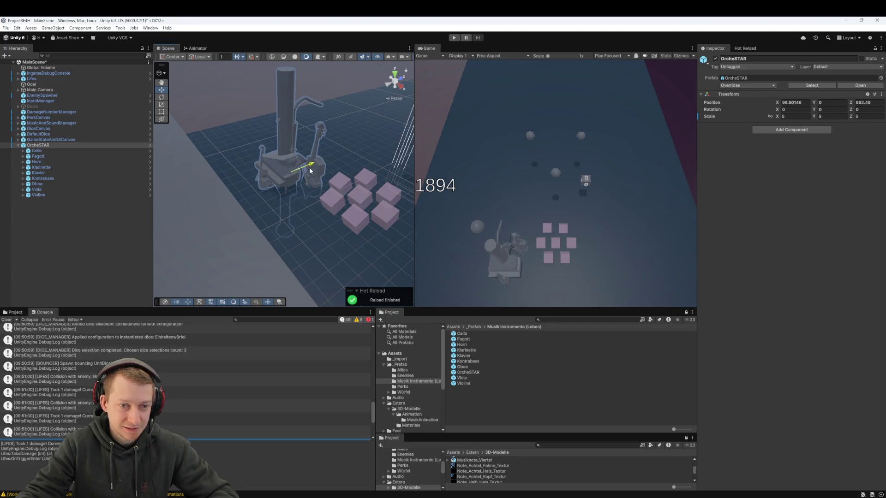
{"action": "left_click", "coordinate": [452, 41]}
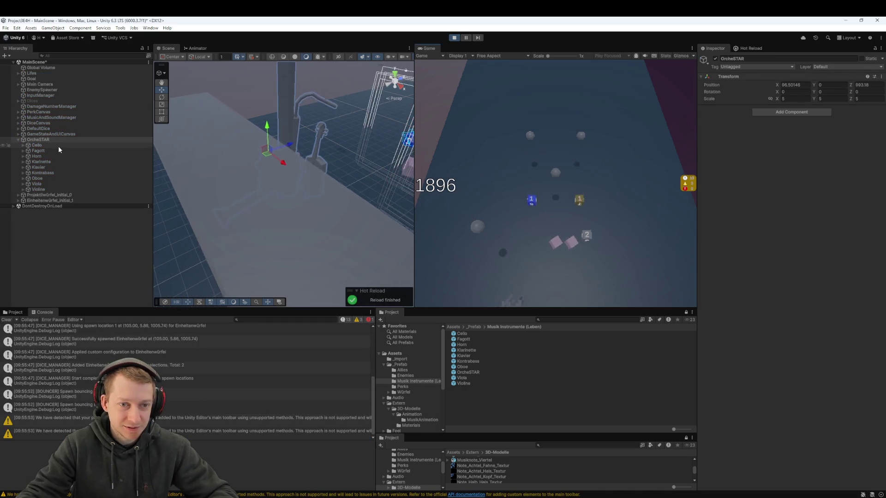
{"action": "left_click", "coordinate": [451, 39]}
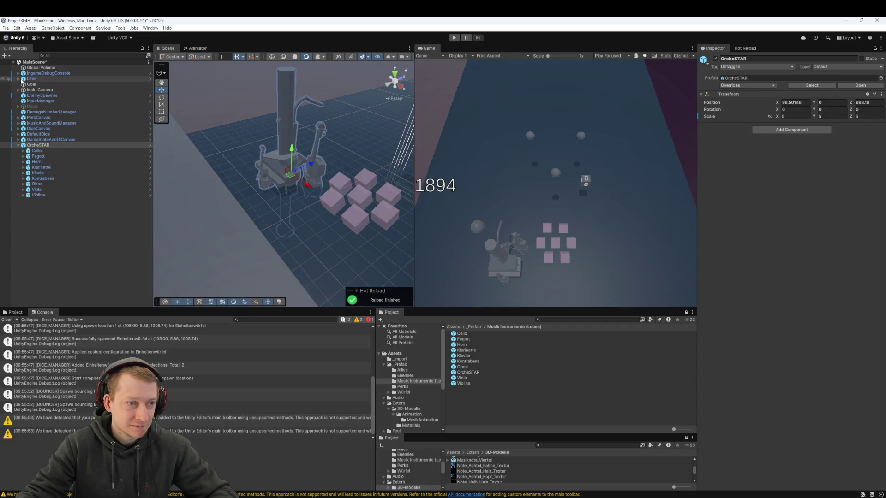
Rotate OrcheSTAR to exactly 180 degrees on Y
{"action": "left_click", "coordinate": [19, 79]}
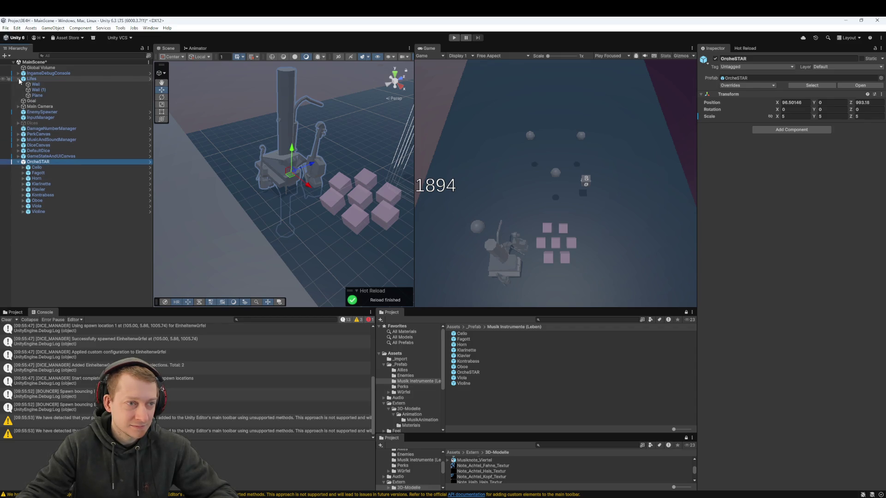
{"action": "left_click", "coordinate": [19, 79]}
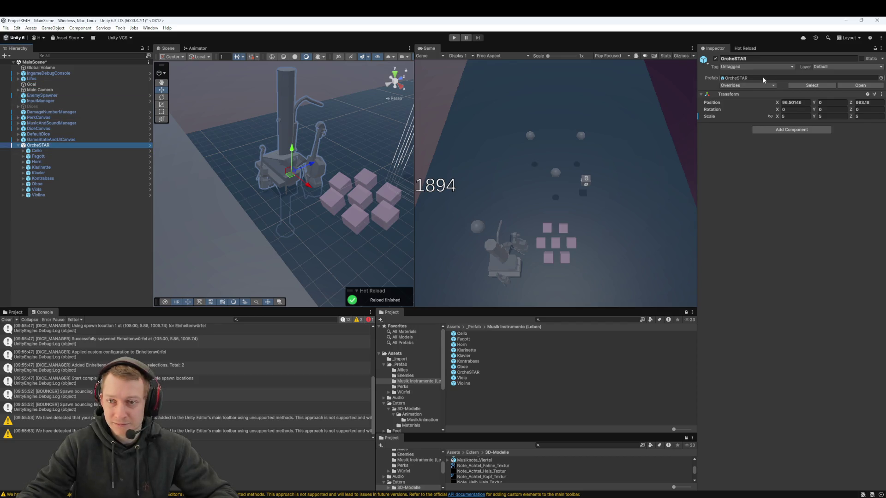
{"action": "key", "text": "alt+Tab"}
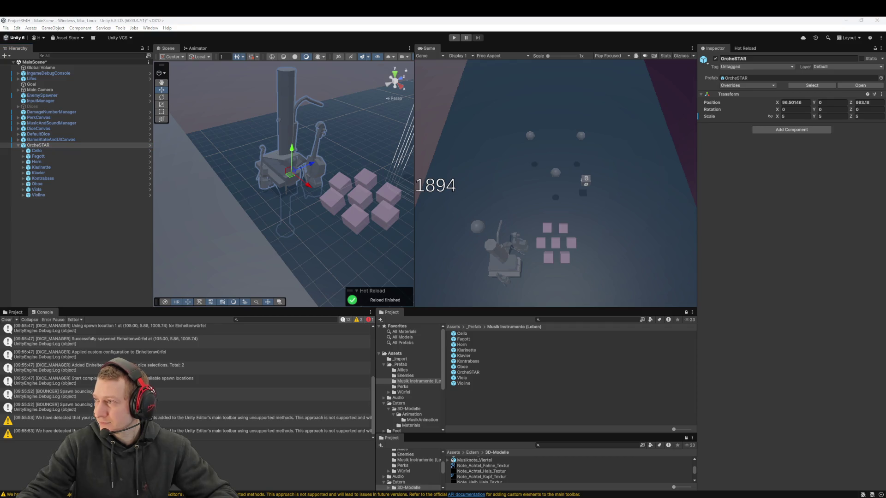
{"action": "left_click_drag", "start_coordinate": [286, 248], "coordinate": [272, 267]}
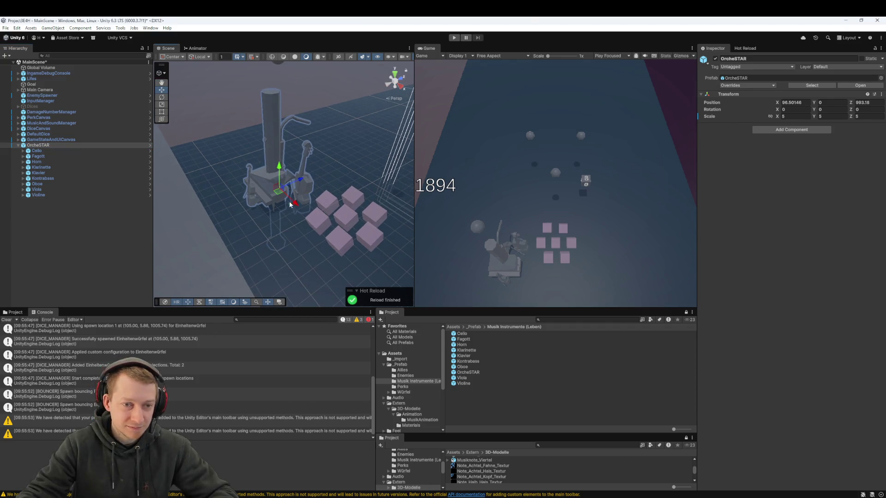
{"action": "key", "text": "e"}
{"action": "mouse_move", "coordinate": [285, 209]}
{"action": "left_mouse_down"}
{"action": "mouse_move", "coordinate": [77, 198]}
{"action": "mouse_move", "coordinate": [108, 200]}
{"action": "left_mouse_up"}
{"action": "left_click", "coordinate": [829, 109]}
{"action": "type", "text": "180"}
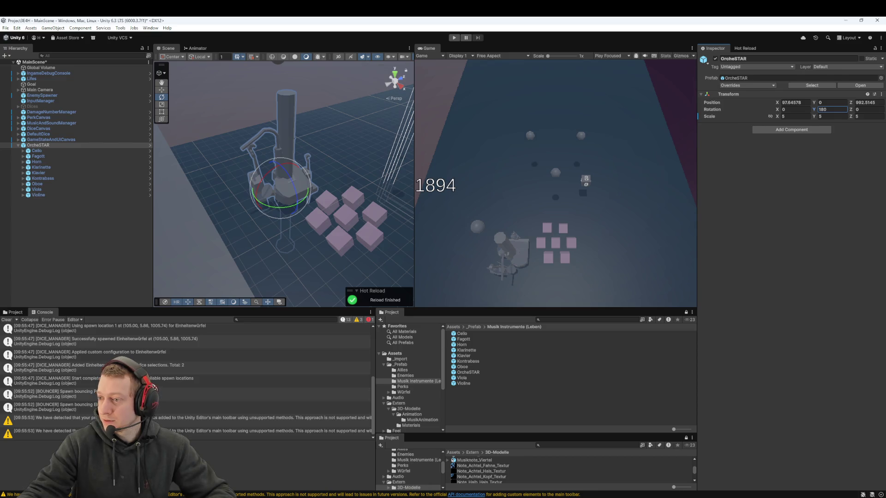
{"action": "type", "text": "w"}
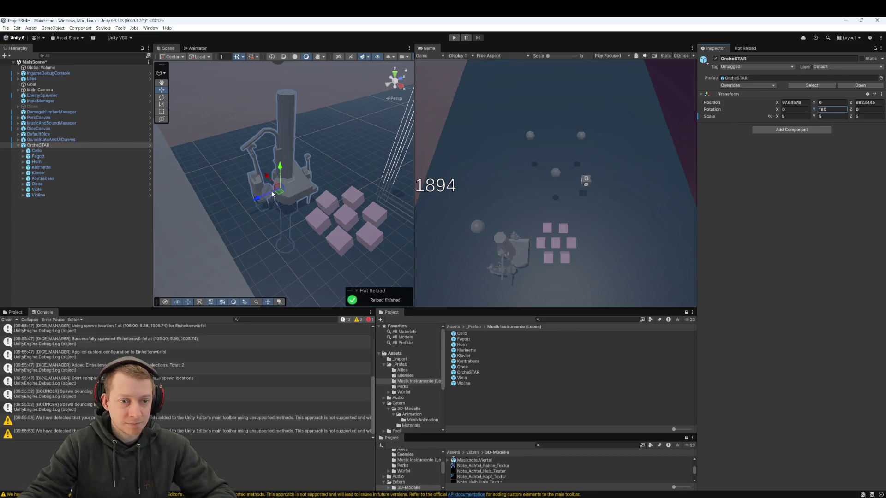
Move OrcheSTAR beside the pink dice cubes, to X 100.8, Z 991.22
{"action": "left_click_drag", "start_coordinate": [268, 180], "coordinate": [286, 200]}
{"action": "mouse_move", "coordinate": [290, 226]}
{"action": "left_mouse_down"}
{"action": "mouse_move", "coordinate": [259, 252]}
{"action": "mouse_move", "coordinate": [280, 248]}
{"action": "left_mouse_up"}
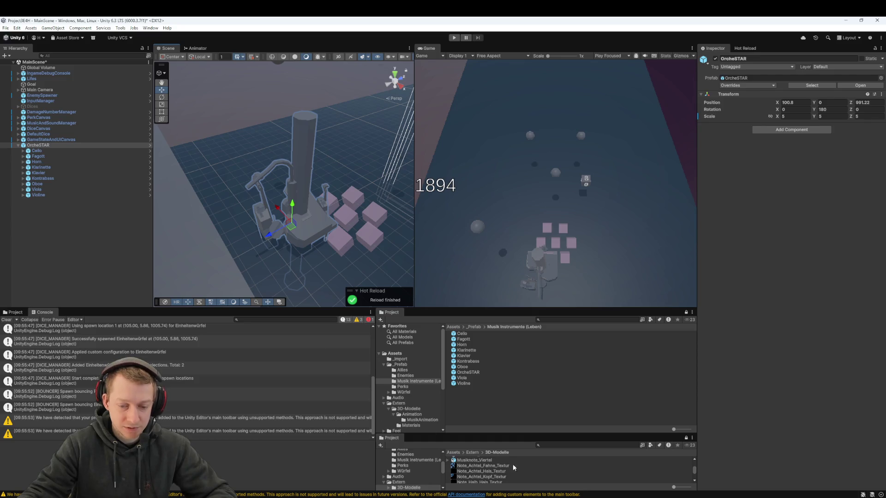
{"action": "scroll", "coordinate": [280, 223], "scroll_direction": "up", "scroll_amount": 3}
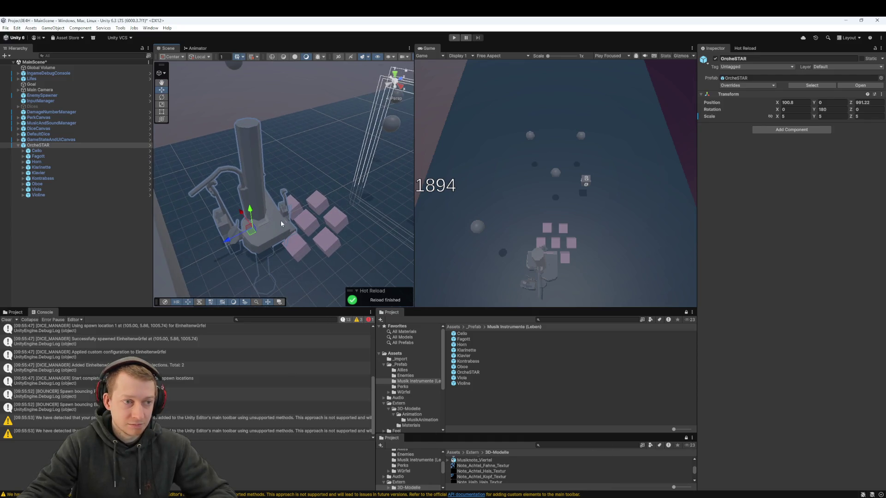
Slide the Cello, Fagott, Horn and Klarinette apart along X
{"action": "key", "text": "f"}
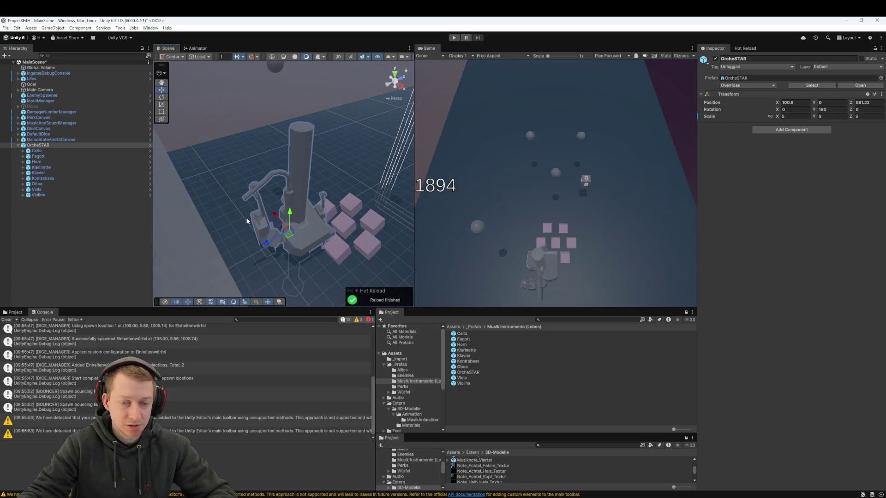
{"action": "left_click", "coordinate": [58, 151]}
{"action": "left_click_drag", "start_coordinate": [252, 211], "coordinate": [212, 185]}
{"action": "left_click", "coordinate": [56, 157]}
{"action": "left_click_drag", "start_coordinate": [266, 193], "coordinate": [202, 135]}
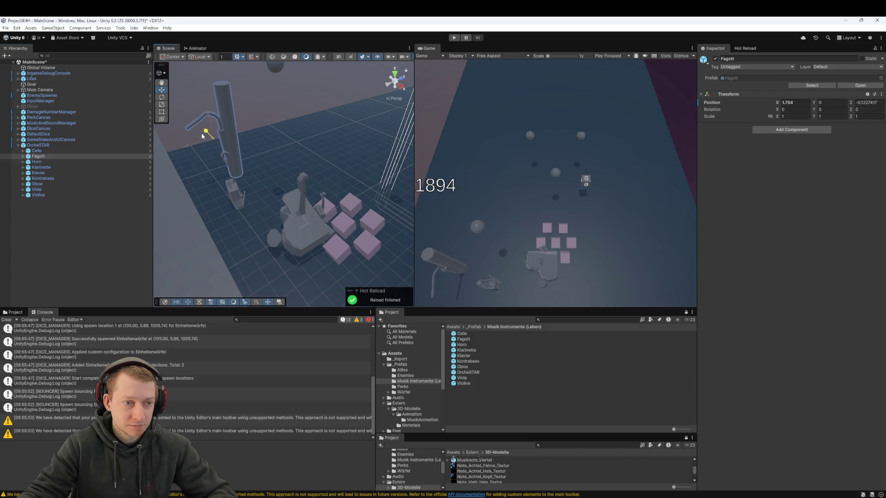
{"action": "left_click", "coordinate": [42, 164]}
{"action": "left_click_drag", "start_coordinate": [273, 219], "coordinate": [358, 267]}
{"action": "left_click", "coordinate": [75, 167]}
{"action": "mouse_move", "coordinate": [279, 242]}
{"action": "left_mouse_down"}
{"action": "mouse_move", "coordinate": [233, 201]}
{"action": "mouse_move", "coordinate": [237, 144]}
{"action": "mouse_move", "coordinate": [221, 150]}
{"action": "mouse_move", "coordinate": [244, 157]}
{"action": "left_mouse_up"}
Move the Klavier out, Kontrabass to X 0.478, Y 0.414, and Oboe to X -2.895, Z -1.448
{"action": "left_click", "coordinate": [62, 173]}
{"action": "left_click_drag", "start_coordinate": [280, 212], "coordinate": [456, 304]}
{"action": "key", "text": "f"}
{"action": "left_click", "coordinate": [69, 179]}
{"action": "left_click_drag", "start_coordinate": [217, 159], "coordinate": [210, 103]}
{"action": "left_click", "coordinate": [70, 185]}
{"action": "left_click_drag", "start_coordinate": [216, 221], "coordinate": [300, 204]}
{"action": "left_click_drag", "start_coordinate": [298, 170], "coordinate": [436, 240]}
{"action": "key", "text": "f"}
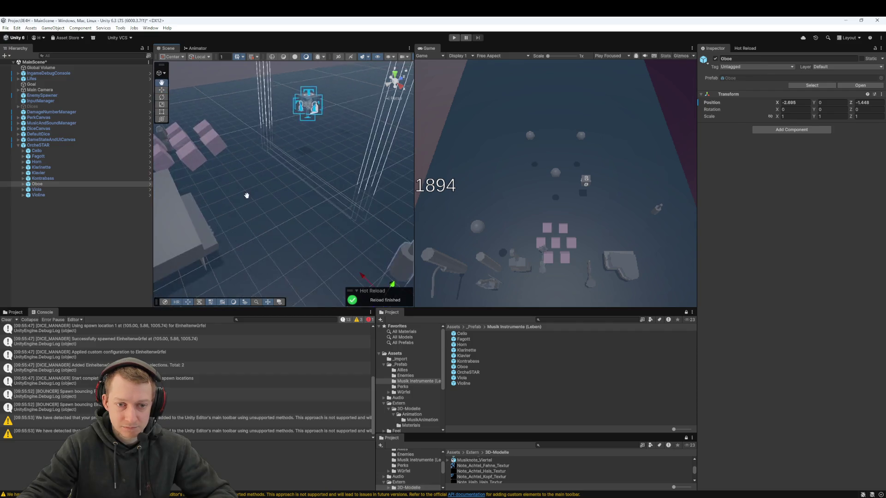
Reposition the Oboe, Viola (X 2.003) and Violine (Y 0.173, Z 0.321), then select OrcheSTAR
{"action": "mouse_move", "coordinate": [341, 262]}
{"action": "left_mouse_down"}
{"action": "mouse_move", "coordinate": [246, 299]}
{"action": "mouse_move", "coordinate": [244, 269]}
{"action": "mouse_move", "coordinate": [224, 248]}
{"action": "mouse_move", "coordinate": [234, 210]}
{"action": "mouse_move", "coordinate": [226, 144]}
{"action": "mouse_move", "coordinate": [223, 162]}
{"action": "mouse_move", "coordinate": [267, 187]}
{"action": "mouse_move", "coordinate": [251, 173]}
{"action": "mouse_move", "coordinate": [251, 194]}
{"action": "mouse_move", "coordinate": [283, 201]}
{"action": "mouse_move", "coordinate": [245, 192]}
{"action": "mouse_move", "coordinate": [259, 194]}
{"action": "left_mouse_up"}
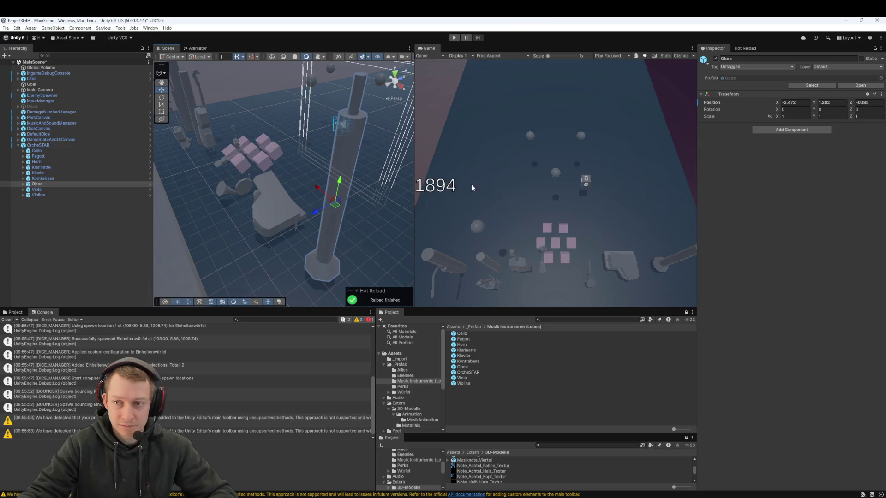
{"action": "left_click", "coordinate": [37, 184]}
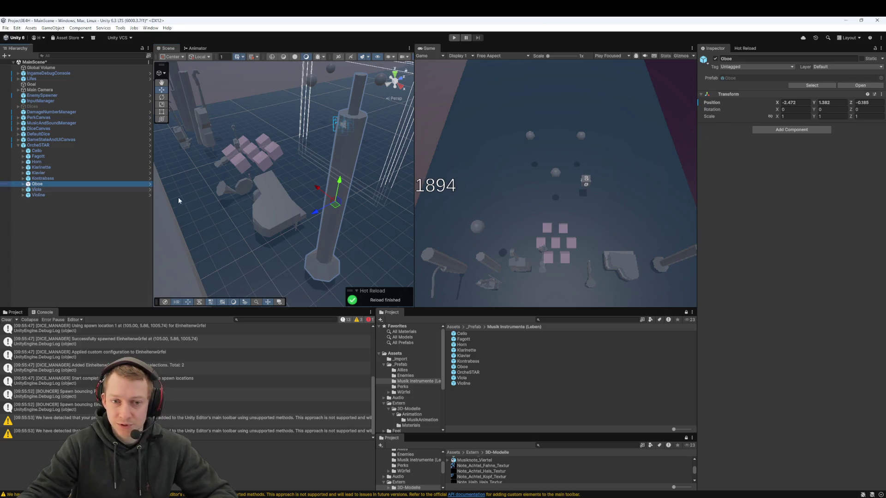
{"action": "left_click", "coordinate": [76, 188]}
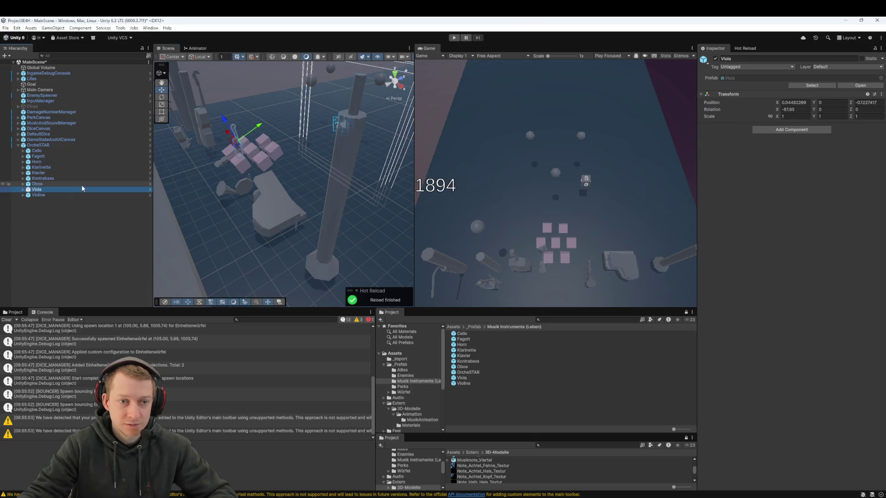
{"action": "mouse_move", "coordinate": [280, 131]}
{"action": "left_mouse_down"}
{"action": "mouse_move", "coordinate": [253, 145]}
{"action": "mouse_move", "coordinate": [208, 125]}
{"action": "mouse_move", "coordinate": [230, 125]}
{"action": "left_mouse_up"}
{"action": "left_click", "coordinate": [81, 195]}
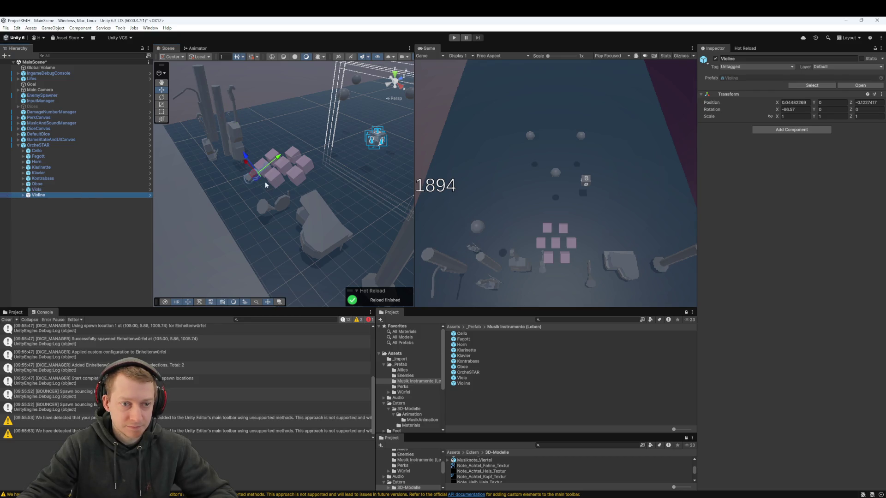
{"action": "mouse_move", "coordinate": [281, 160]}
{"action": "left_mouse_down"}
{"action": "mouse_move", "coordinate": [232, 169]}
{"action": "mouse_move", "coordinate": [221, 154]}
{"action": "left_mouse_up"}
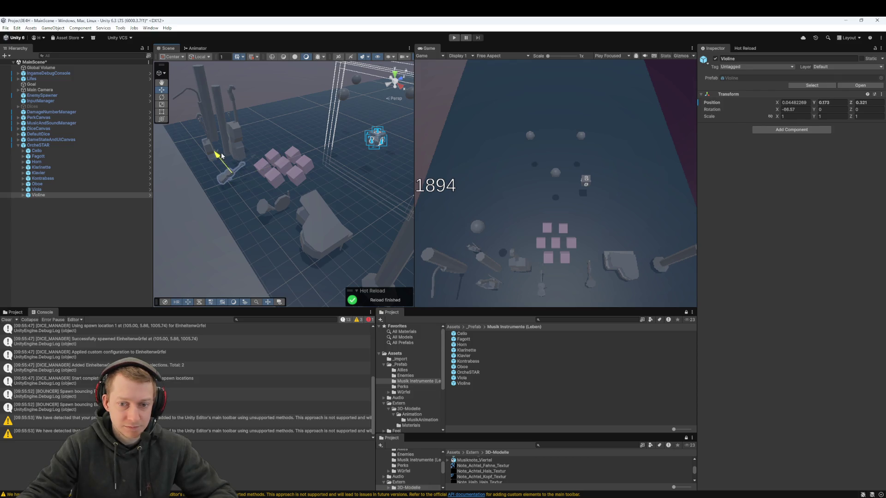
{"action": "left_click", "coordinate": [14, 145]}
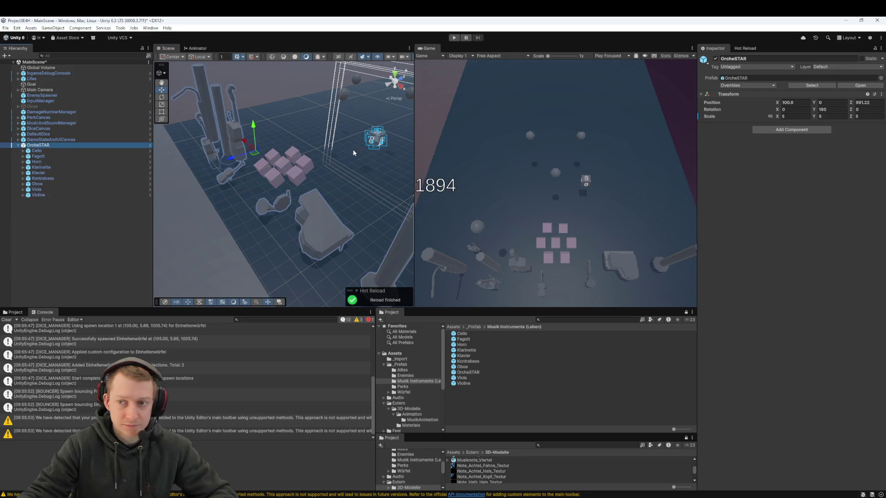
Set OrcheSTAR's scale to 1 on X, Y and Z
{"action": "left_click", "coordinate": [787, 116]}
{"action": "type", "text": "1"}
{"action": "key", "text": "Tab"}
{"action": "type", "text": "1"}
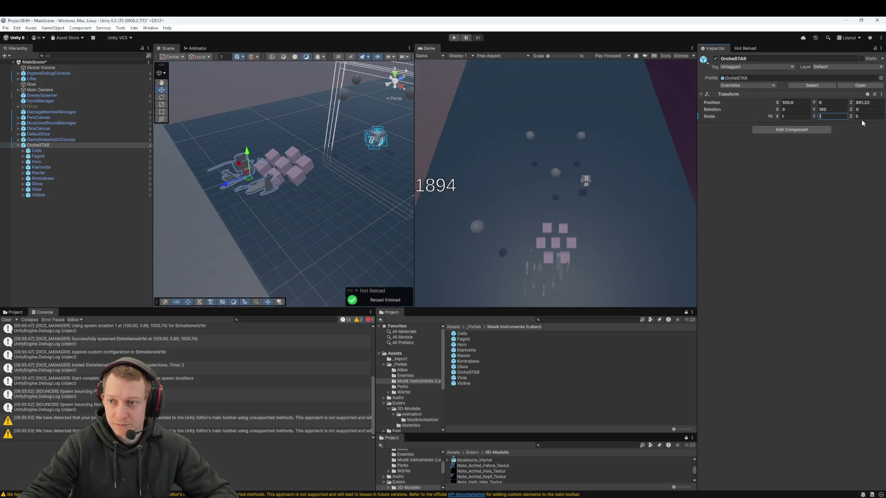
{"action": "type", "text": "1"}
{"action": "key", "text": "Return"}
Look over the shrunken orchestra and select the Cello's Bass Booty piece
{"action": "left_click_drag", "start_coordinate": [314, 180], "coordinate": [330, 199]}
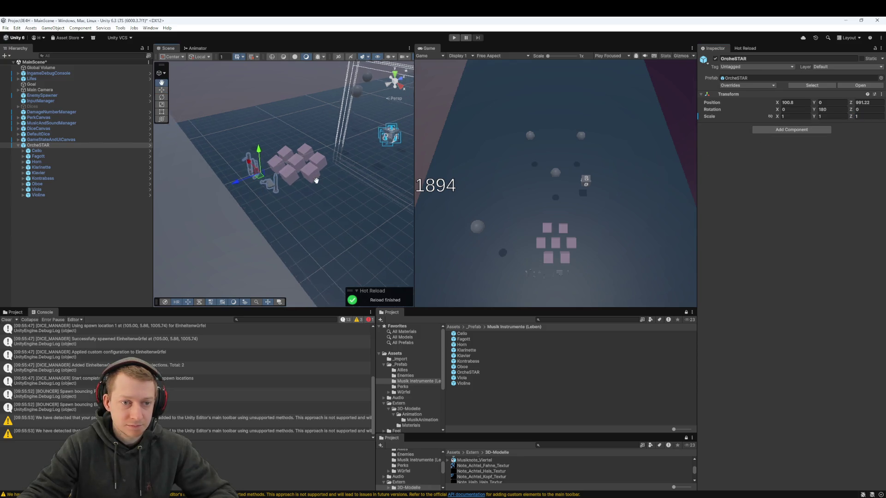
{"action": "scroll", "coordinate": [329, 199], "scroll_direction": "up", "scroll_amount": 3}
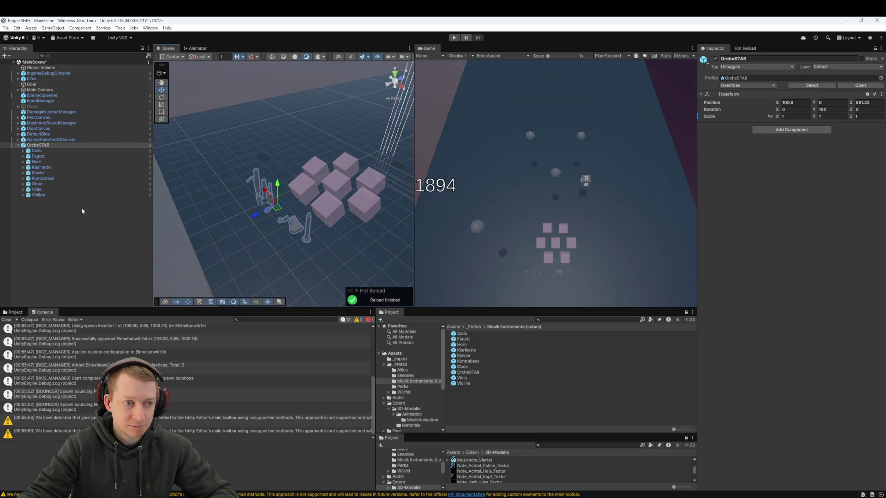
{"action": "scroll", "coordinate": [240, 220], "scroll_direction": "up", "scroll_amount": 6}
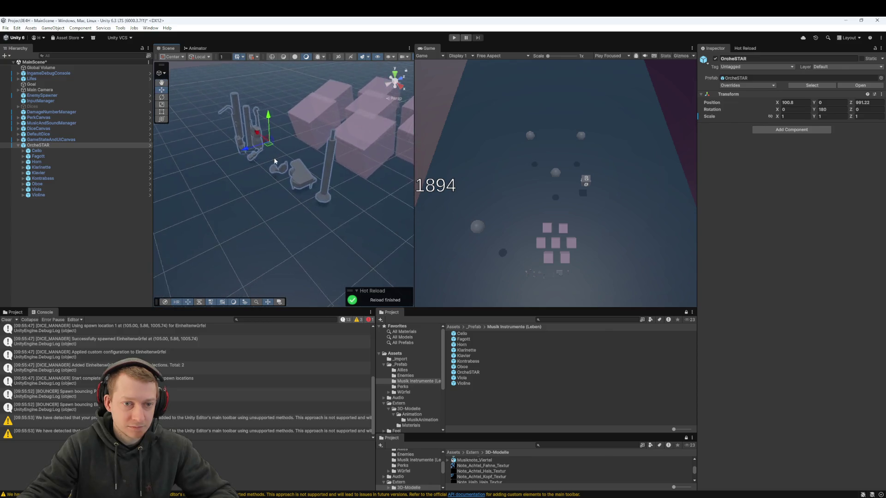
{"action": "mouse_move", "coordinate": [274, 161]}
{"action": "left_mouse_down"}
{"action": "mouse_move", "coordinate": [279, 187]}
{"action": "mouse_move", "coordinate": [336, 221]}
{"action": "mouse_move", "coordinate": [287, 184]}
{"action": "left_mouse_up"}
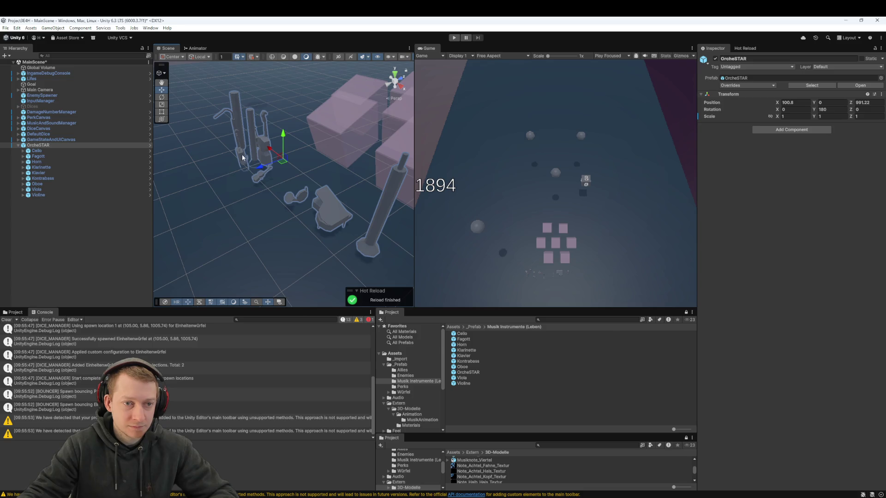
{"action": "left_click", "coordinate": [243, 158]}
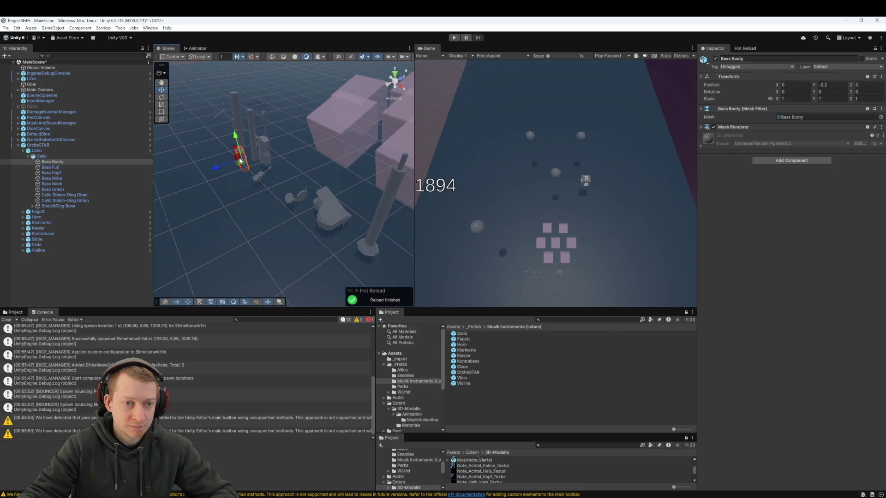
Raise the cello's Bass Booty piece along Y to a height of 0.227
{"action": "left_click_drag", "start_coordinate": [237, 129], "coordinate": [235, 113]}
{"action": "mouse_move", "coordinate": [266, 147]}
{"action": "left_mouse_down"}
{"action": "mouse_move", "coordinate": [316, 197]}
{"action": "mouse_move", "coordinate": [345, 207]}
{"action": "mouse_move", "coordinate": [286, 201]}
{"action": "left_mouse_up"}
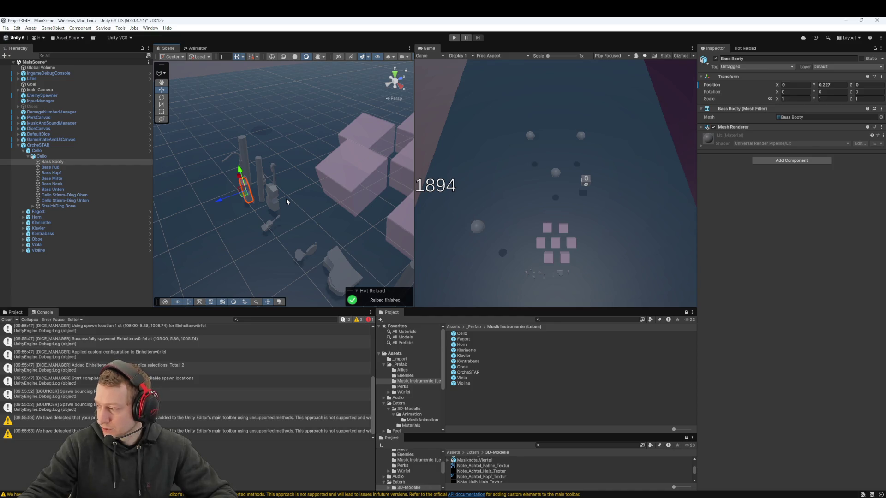
{"action": "scroll", "coordinate": [286, 201], "scroll_direction": "down", "scroll_amount": 5}
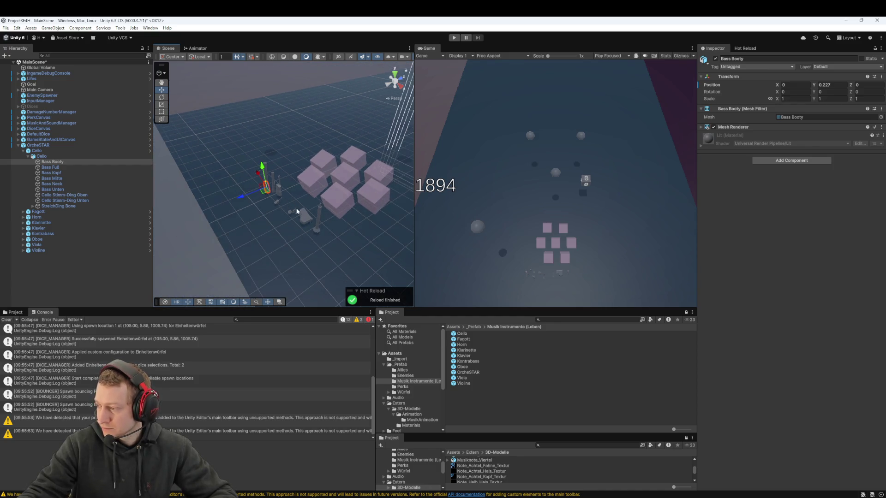
{"action": "left_click_drag", "start_coordinate": [322, 220], "coordinate": [288, 187]}
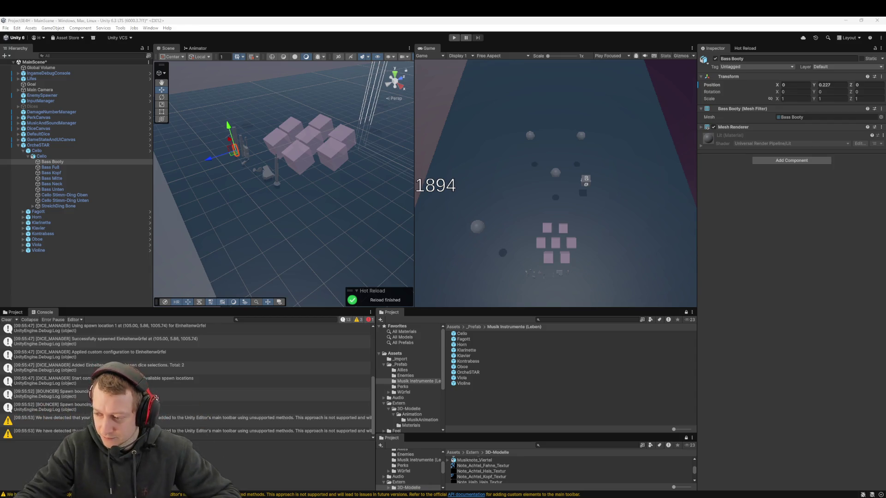
Move the OrcheSTAR group up the Hierarchy into the Lifes object
{"action": "mouse_move", "coordinate": [310, 204]}
{"action": "left_mouse_down"}
{"action": "mouse_move", "coordinate": [328, 222]}
{"action": "mouse_move", "coordinate": [267, 186]}
{"action": "left_mouse_up"}
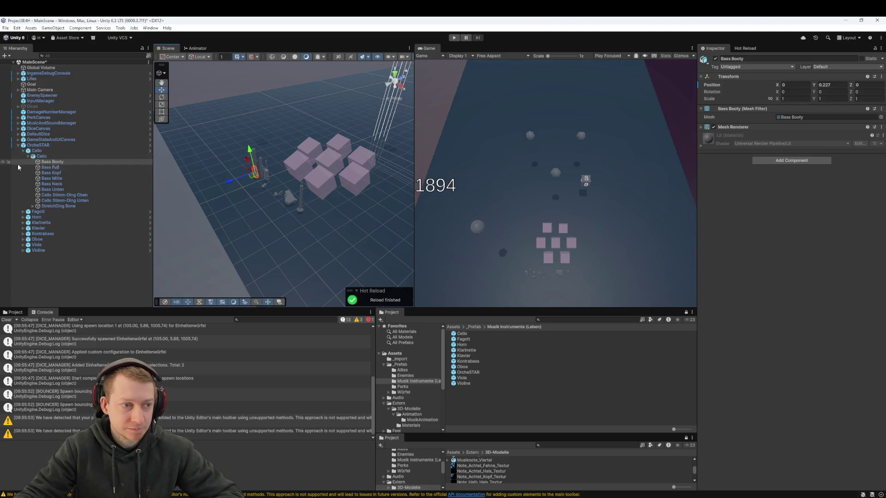
{"action": "left_click", "coordinate": [47, 145]}
{"action": "left_click_drag", "start_coordinate": [46, 146], "coordinate": [36, 82]}
Place OrcheSTAR inside Lifes, collapse its instrument list, and set its scale to 1, 1, 1
{"action": "left_click", "coordinate": [18, 79]}
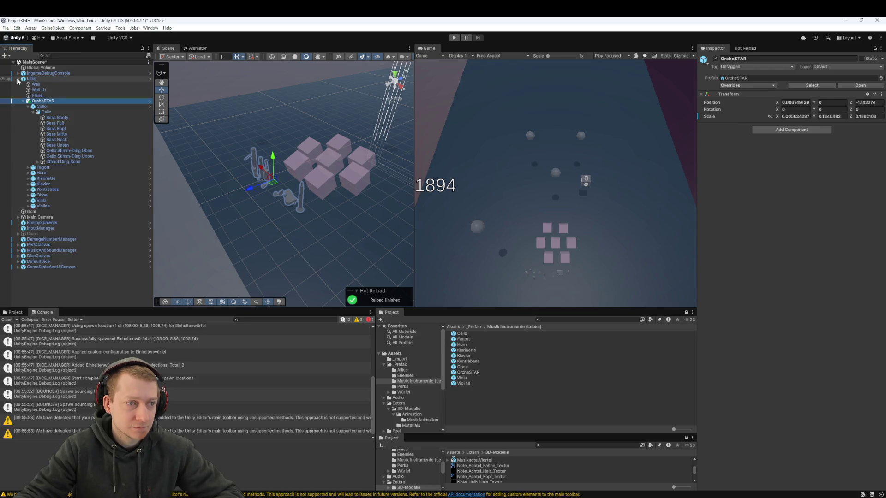
{"action": "left_click", "coordinate": [23, 101]}
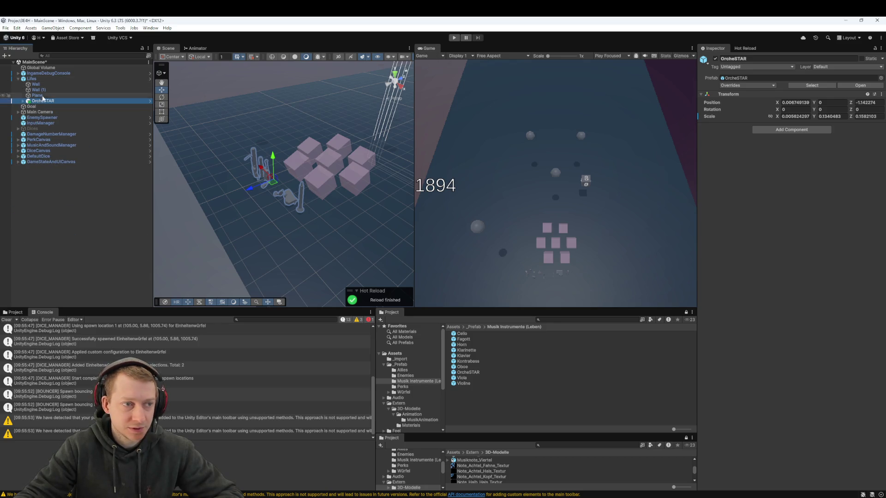
{"action": "left_click", "coordinate": [632, 111]}
{"action": "left_click", "coordinate": [795, 116]}
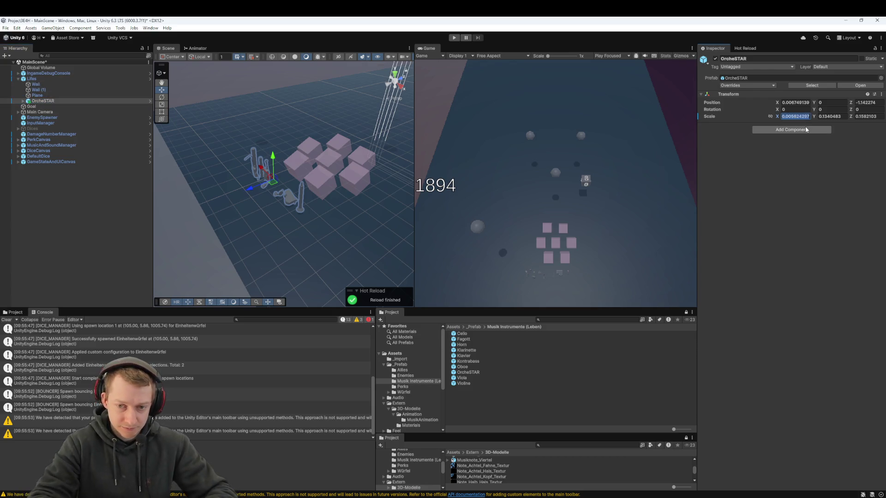
{"action": "type", "text": "1"}
{"action": "key", "text": "Tab"}
{"action": "type", "text": "1"}
{"action": "key", "text": "Tab"}
{"action": "type", "text": "1"}
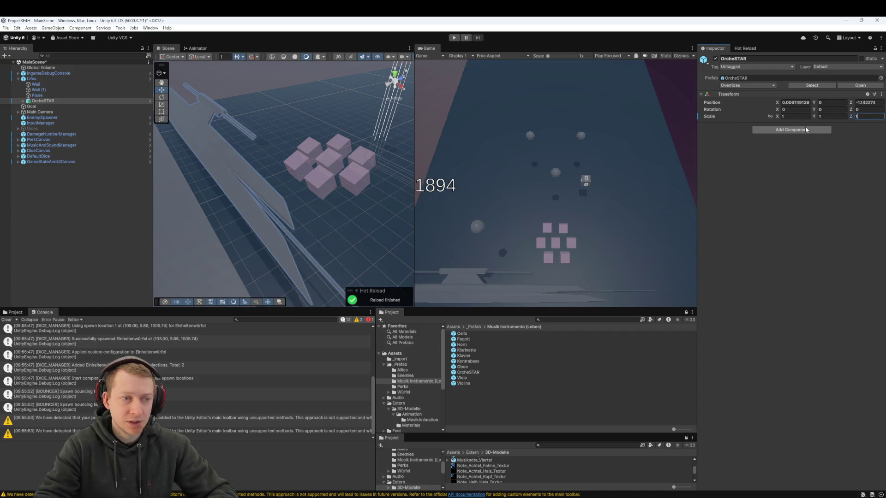
Try a scale of 5 on every axis, then undo back to the original small scale
{"action": "mouse_move", "coordinate": [383, 152]}
{"action": "left_mouse_down"}
{"action": "mouse_move", "coordinate": [439, 156]}
{"action": "mouse_move", "coordinate": [376, 179]}
{"action": "left_mouse_up"}
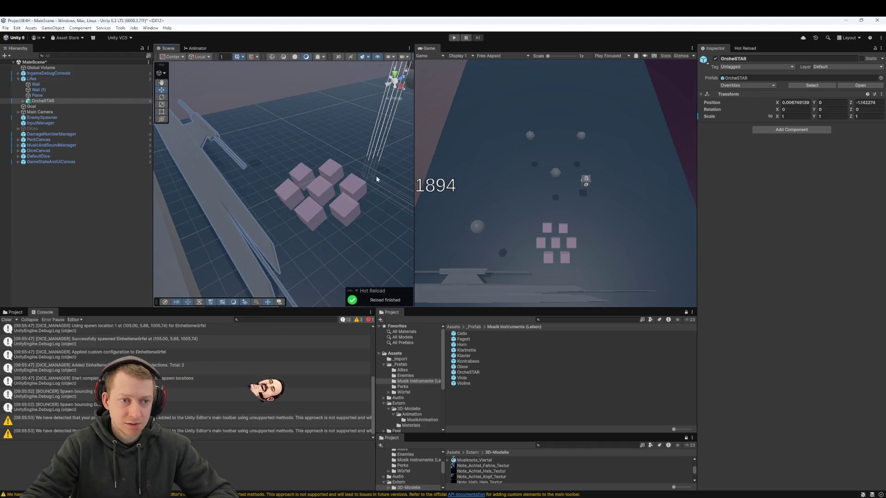
{"action": "left_click", "coordinate": [801, 116]}
{"action": "type", "text": "5"}
{"action": "key", "text": "Tab"}
{"action": "type", "text": "5"}
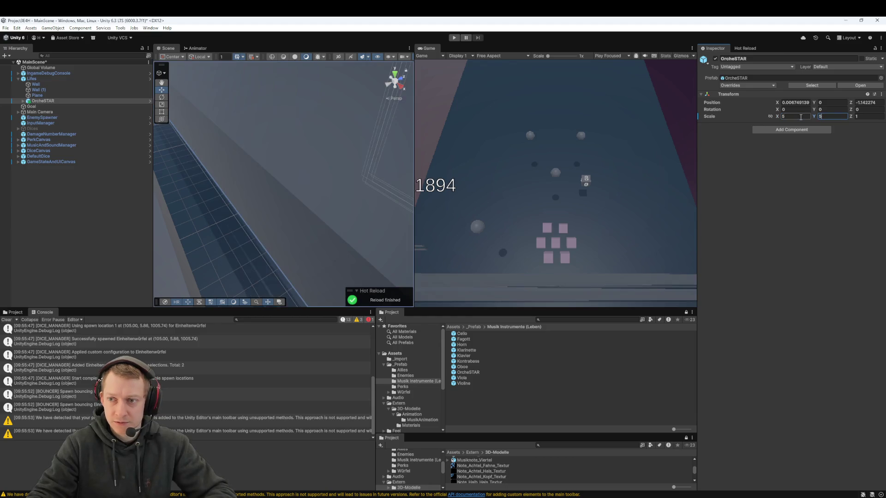
{"action": "key", "text": "Tab"}
{"action": "type", "text": "5"}
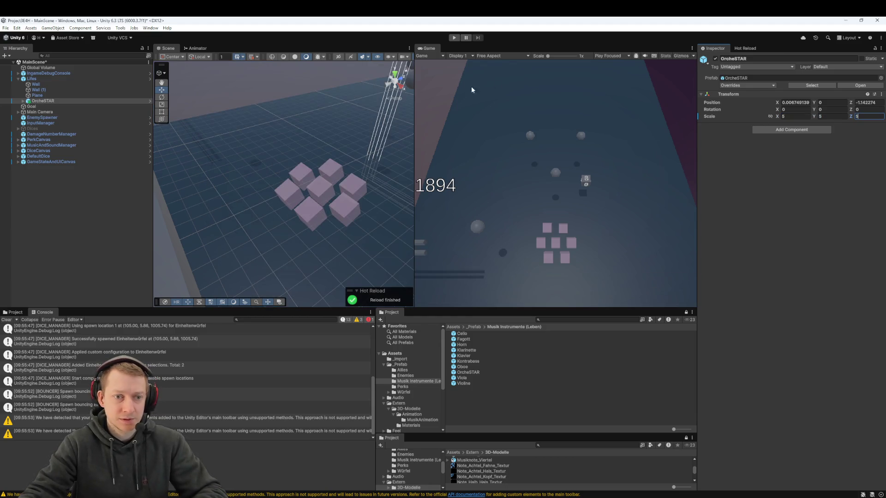
{"action": "scroll", "coordinate": [256, 121], "scroll_direction": "up", "scroll_amount": 5}
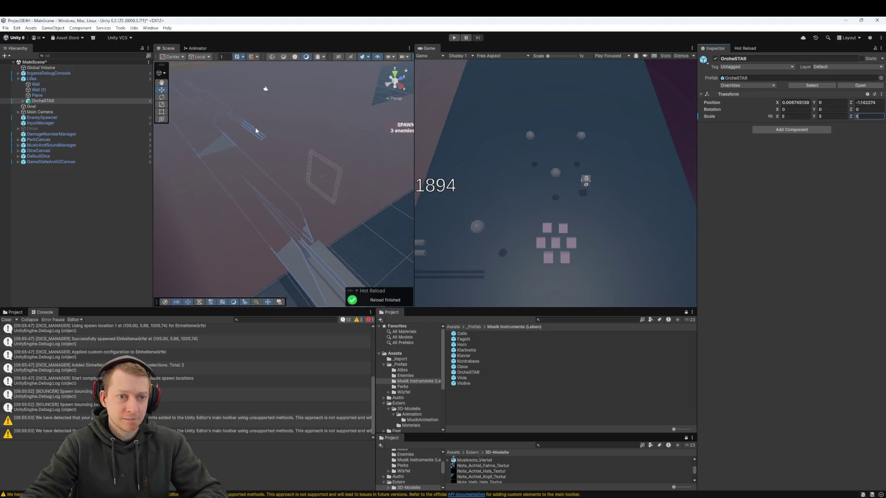
{"action": "scroll", "coordinate": [255, 131], "scroll_direction": "down", "scroll_amount": 5}
{"action": "key", "text": "ctrl+z"}
{"action": "key", "text": "ctrl+z"}
{"action": "key", "text": "ctrl+z"}
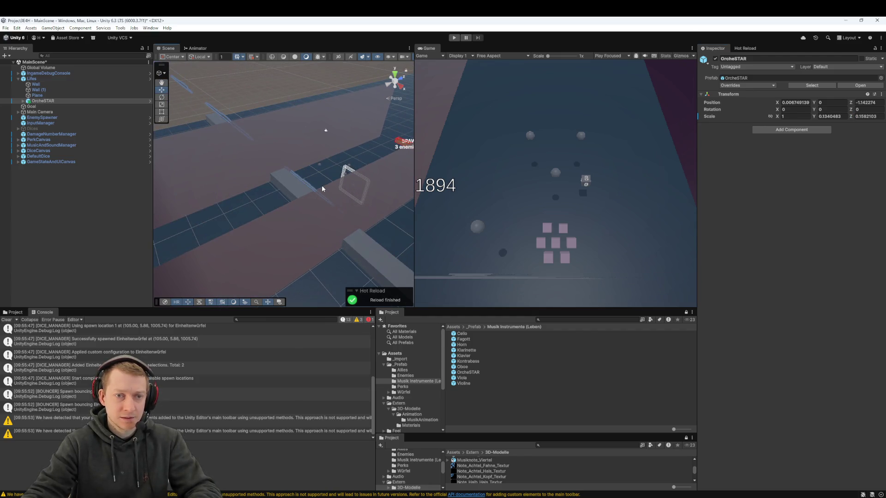
{"action": "key", "text": "ctrl+z"}
Scale OrcheSTAR to roughly 0.0056, 0.134, 0.158, then drag it out of Lifes
{"action": "scroll", "coordinate": [331, 181], "scroll_direction": "up", "scroll_amount": 5}
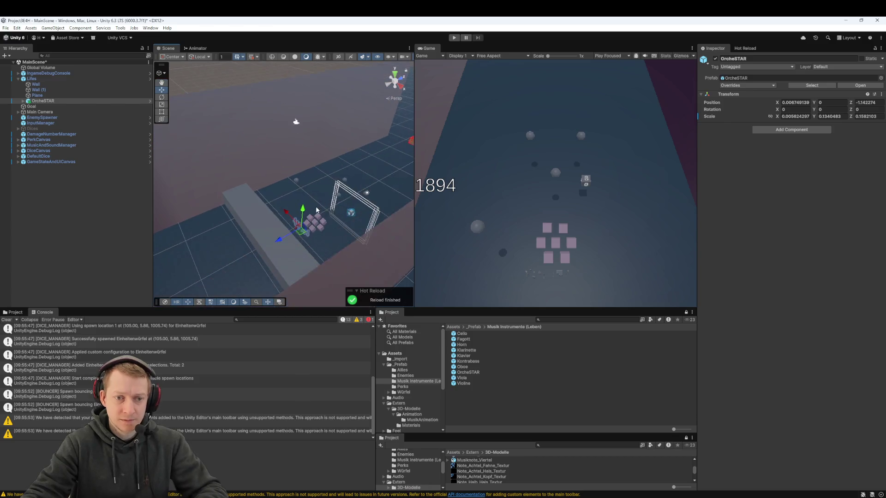
{"action": "scroll", "coordinate": [304, 190], "scroll_direction": "up", "scroll_amount": 8}
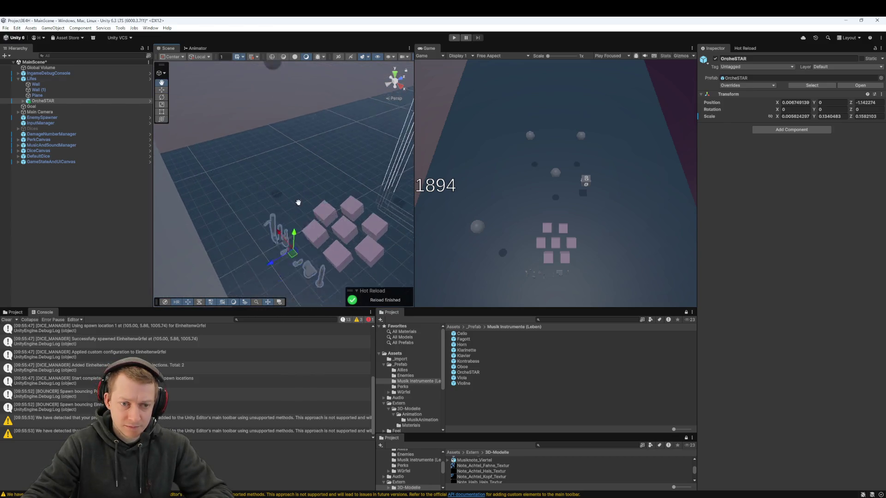
{"action": "scroll", "coordinate": [291, 160], "scroll_direction": "up", "scroll_amount": 5}
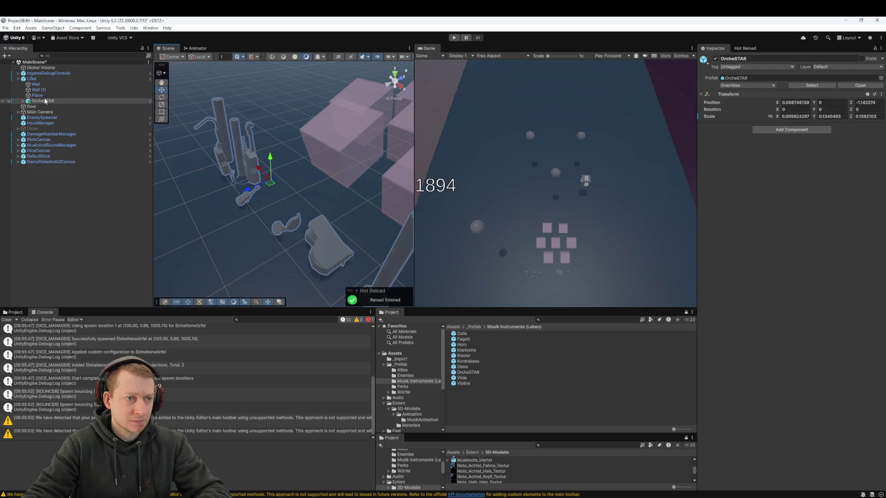
{"action": "left_click", "coordinate": [779, 116]}
{"action": "type", "text": "0.04"}
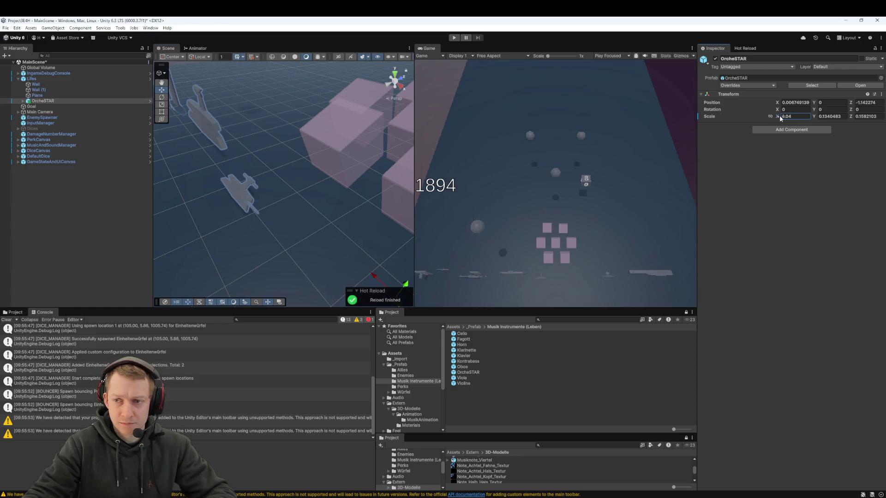
{"action": "left_click", "coordinate": [816, 116]}
{"action": "type", "text": "0.31"}
{"action": "left_click_drag", "start_coordinate": [815, 115], "coordinate": [553, 181]}
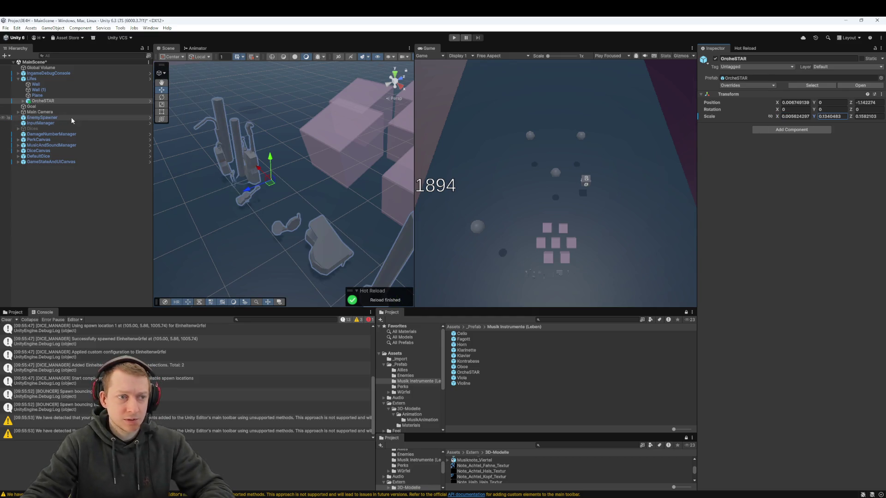
{"action": "mouse_move", "coordinate": [40, 101]}
{"action": "left_mouse_down"}
{"action": "mouse_move", "coordinate": [47, 231]}
{"action": "mouse_move", "coordinate": [83, 220]}
{"action": "left_mouse_up"}
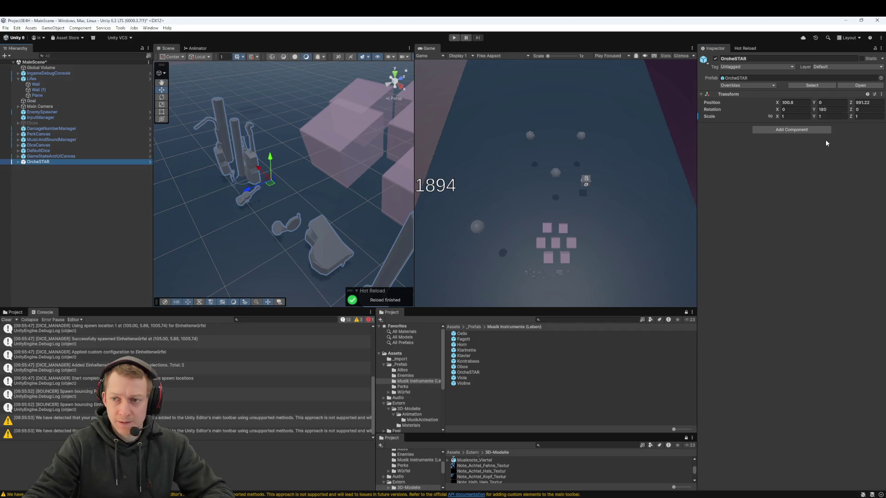
Try new scale values on OrcheSTAR, entering 3 on every axis
{"action": "left_click_drag", "start_coordinate": [779, 120], "coordinate": [791, 118]}
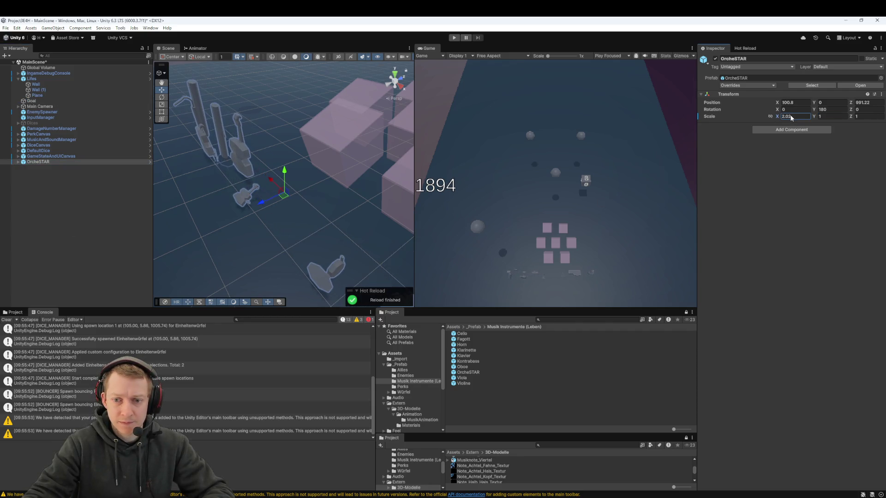
{"action": "type", "text": "2"}
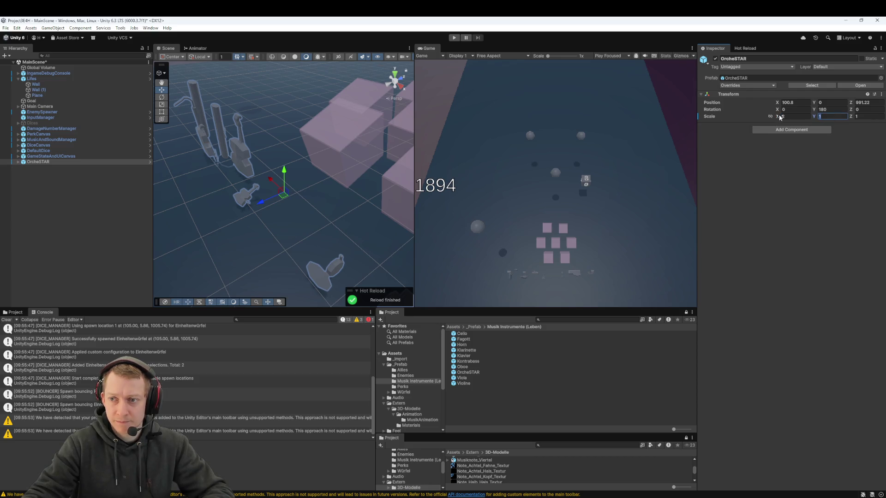
{"action": "type", "text": "22"}
{"action": "scroll", "coordinate": [321, 191], "scroll_direction": "down", "scroll_amount": 5}
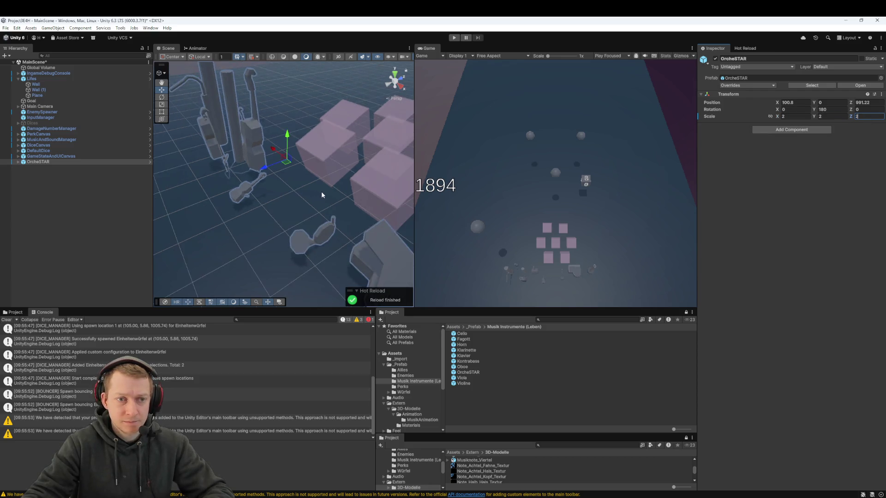
{"action": "left_click", "coordinate": [849, 108]}
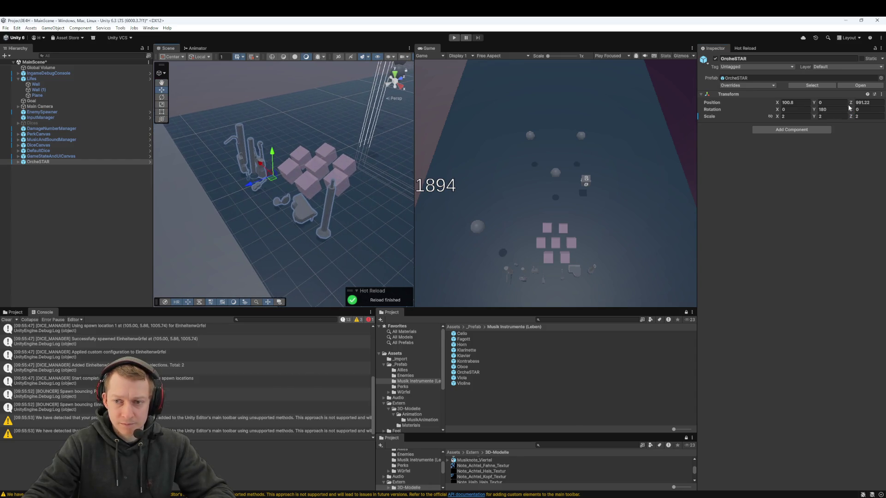
{"action": "type", "text": "3"}
{"action": "key", "text": "Tab"}
{"action": "type", "text": "3"}
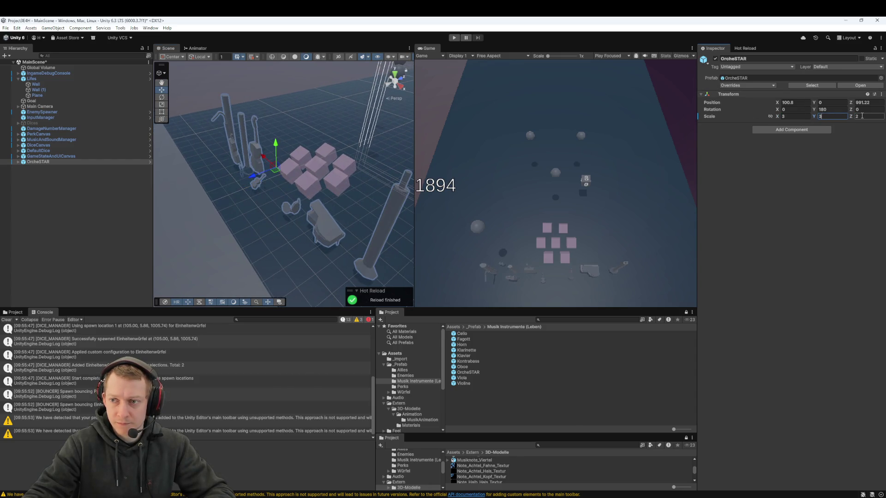
{"action": "key", "text": "Tab"}
{"action": "type", "text": "3"}
Set OrcheSTAR's scale to 4 on every axis and reselect the object
{"action": "left_click", "coordinate": [810, 116]}
{"action": "type", "text": "4"}
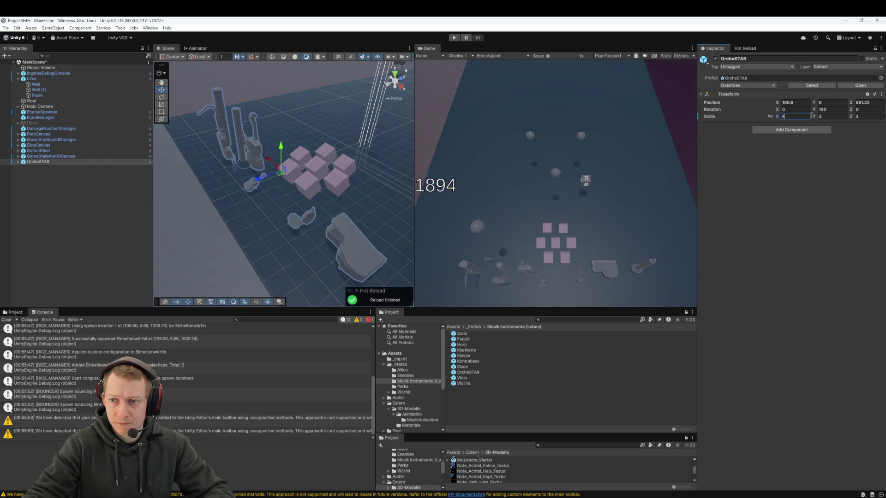
{"action": "type", "text": "44"}
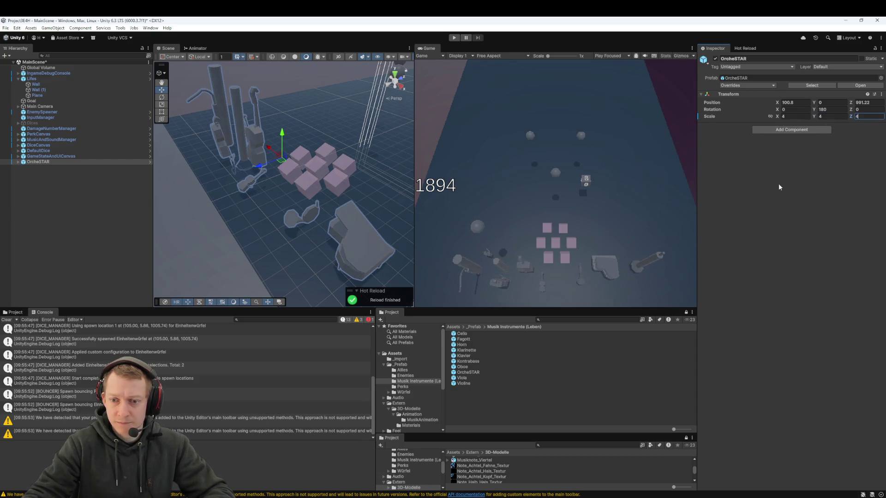
{"action": "left_click_drag", "start_coordinate": [331, 180], "coordinate": [309, 161]}
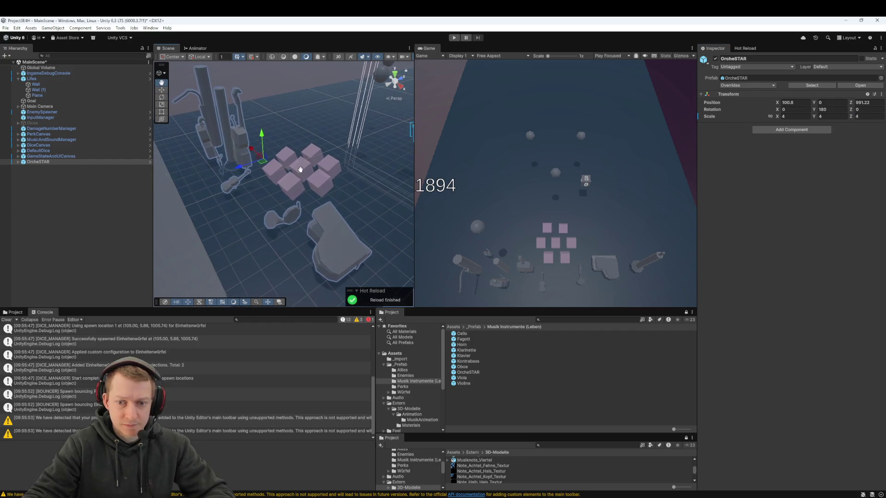
{"action": "left_click", "coordinate": [36, 162]}
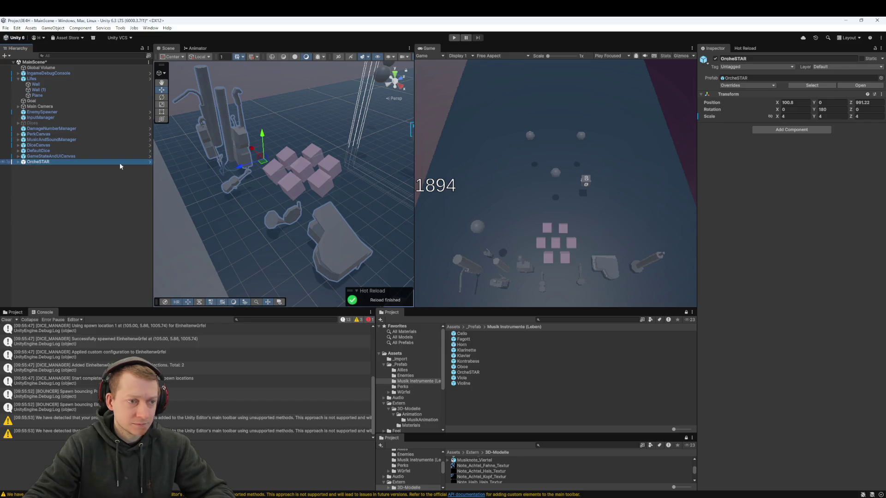
{"action": "left_click", "coordinate": [736, 67]}
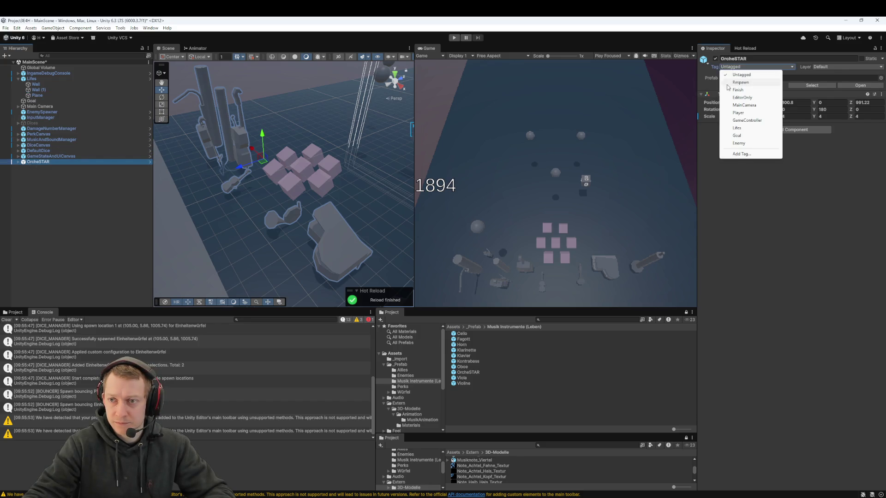
Apply all overrides to the OrcheSTAR prefab, then move OrcheSTAR back under Lifes
{"action": "left_click", "coordinate": [705, 88]}
{"action": "left_click", "coordinate": [733, 85]}
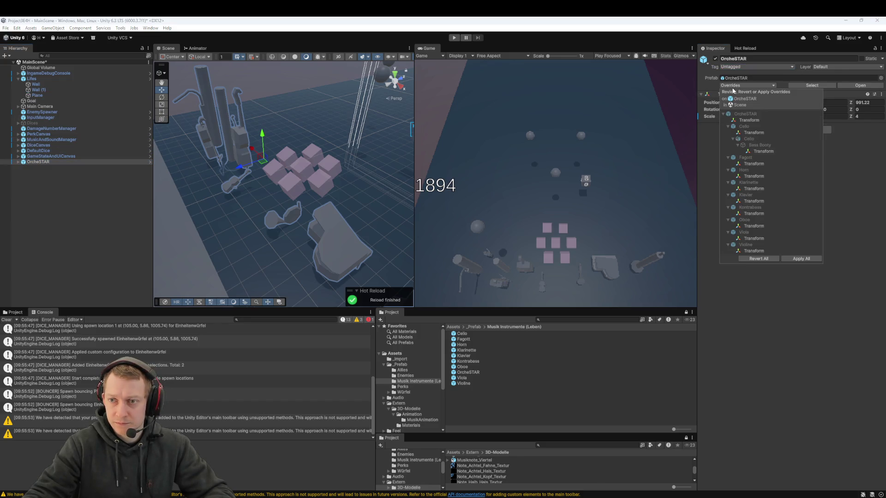
{"action": "left_click", "coordinate": [801, 259]}
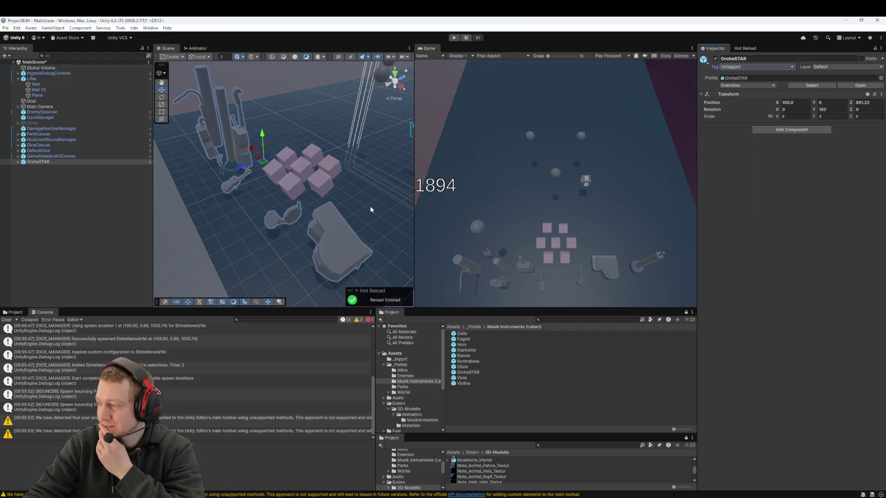
{"action": "left_click", "coordinate": [102, 161]}
{"action": "left_click_drag", "start_coordinate": [48, 83], "coordinate": [47, 80]}
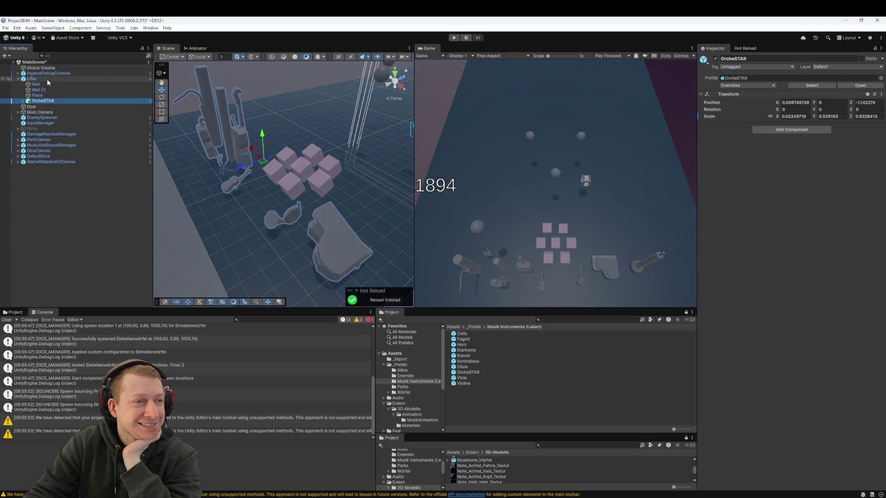
Stop the running game's play mode
{"action": "left_click", "coordinate": [475, 79]}
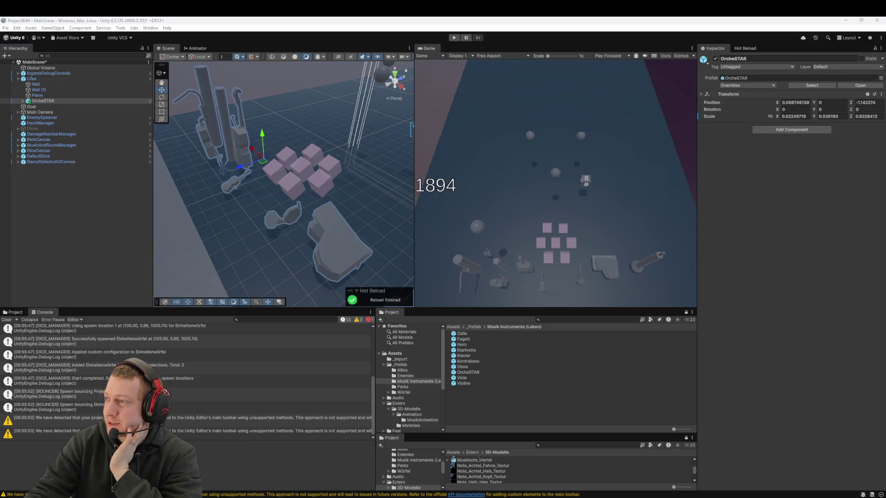
{"action": "left_click", "coordinate": [454, 38]}
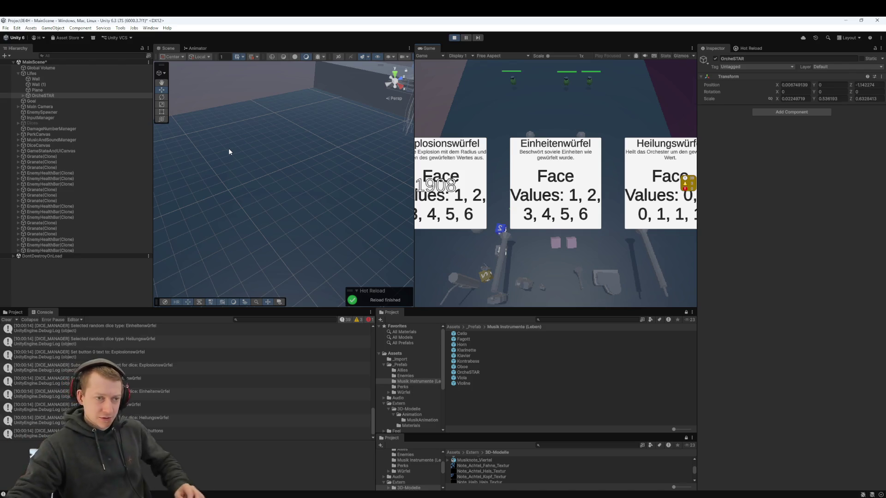
{"action": "double_click", "coordinate": [84, 95]}
{"action": "scroll", "coordinate": [290, 178], "scroll_direction": "up", "scroll_amount": 5}
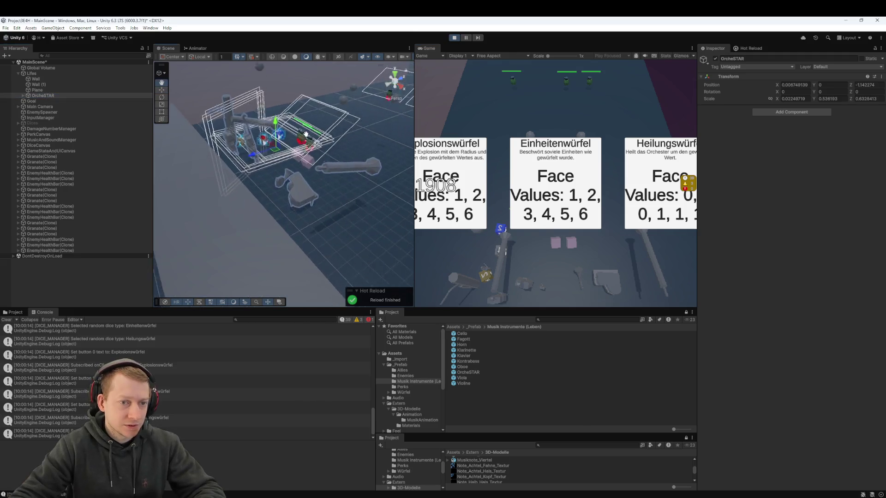
{"action": "mouse_move", "coordinate": [263, 194]}
{"action": "left_mouse_down"}
{"action": "mouse_move", "coordinate": [297, 263]}
{"action": "mouse_move", "coordinate": [237, 225]}
{"action": "mouse_move", "coordinate": [342, 264]}
{"action": "mouse_move", "coordinate": [292, 337]}
{"action": "left_mouse_up"}
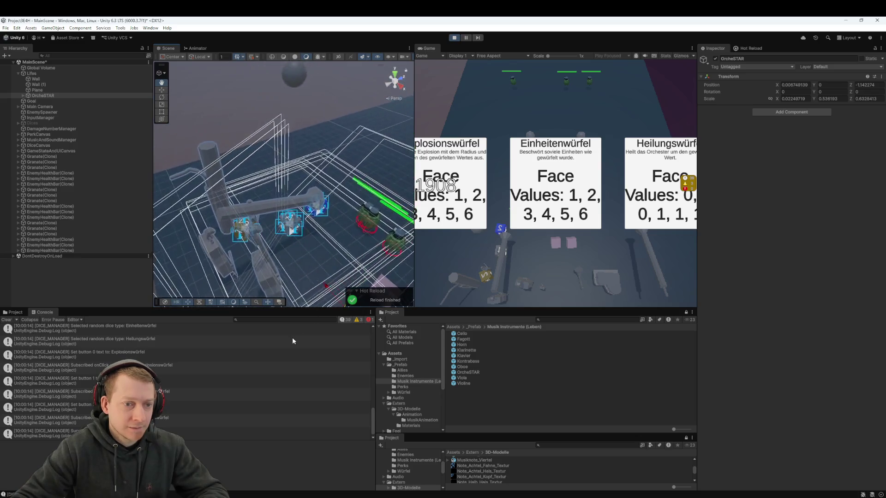
{"action": "left_click", "coordinate": [23, 95]}
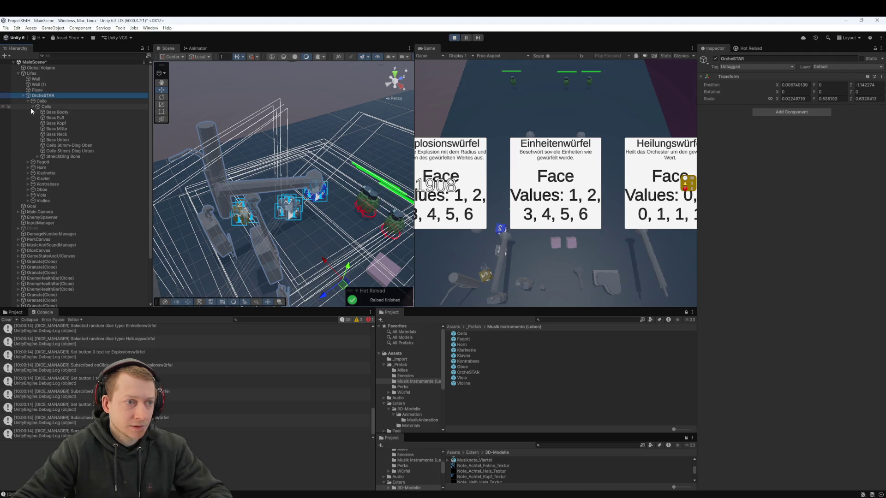
{"action": "left_click", "coordinate": [32, 106]}
{"action": "left_click", "coordinate": [28, 101]}
{"action": "left_click", "coordinate": [48, 101]}
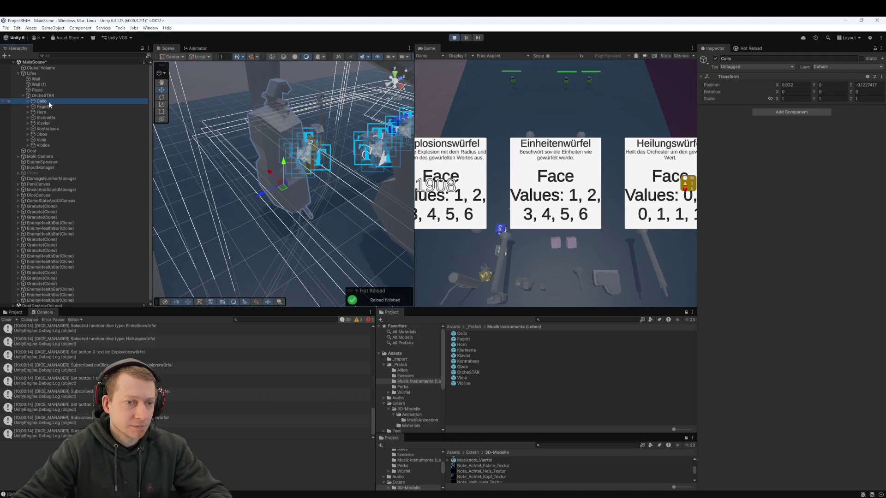
{"action": "double_click", "coordinate": [49, 107]}
{"action": "double_click", "coordinate": [48, 112]}
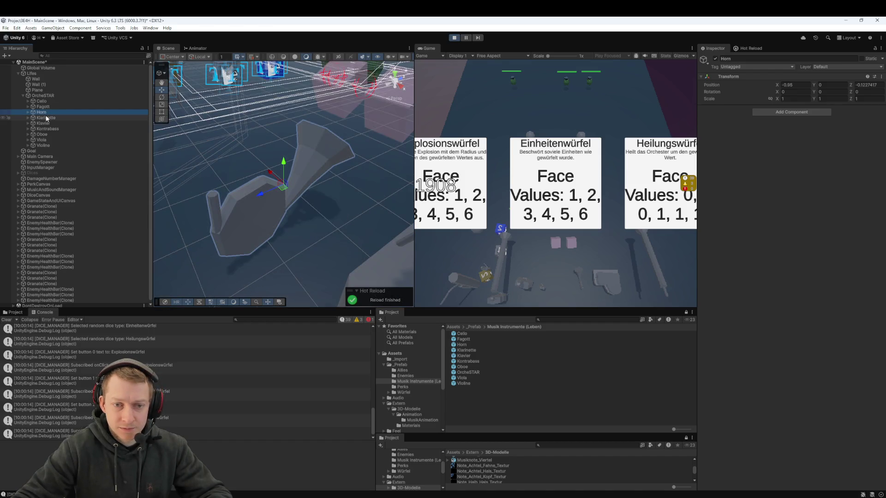
{"action": "scroll", "coordinate": [323, 217], "scroll_direction": "down", "scroll_amount": 8}
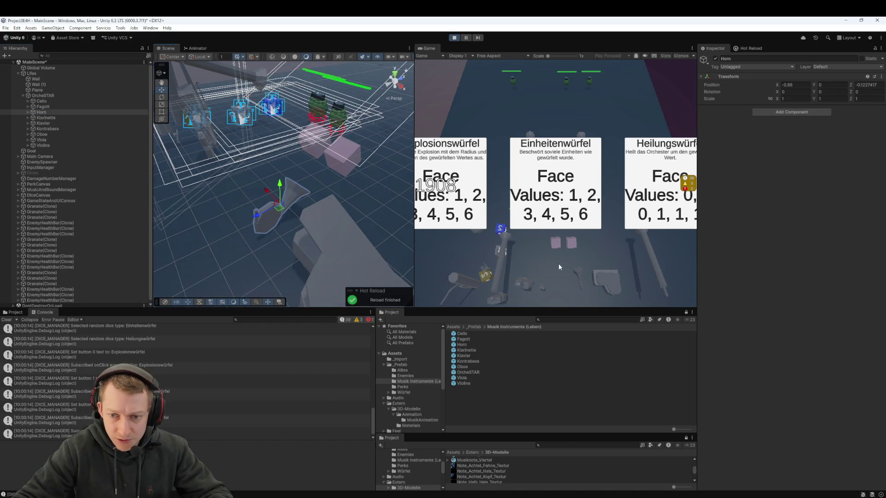
{"action": "double_click", "coordinate": [61, 119]}
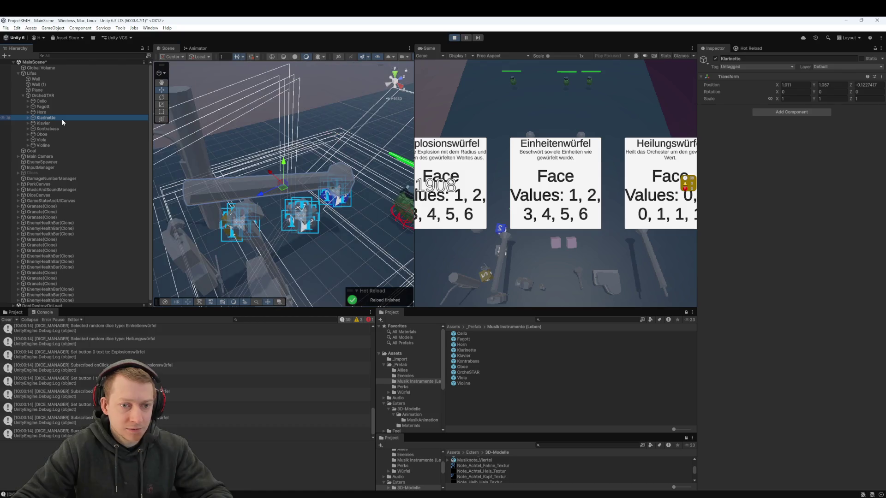
{"action": "left_click", "coordinate": [60, 123]}
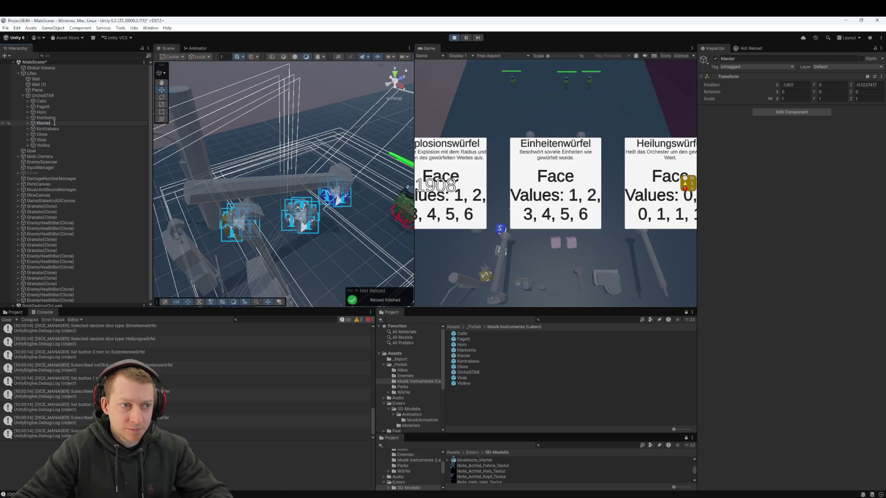
{"action": "double_click", "coordinate": [47, 125]}
{"action": "double_click", "coordinate": [47, 128]}
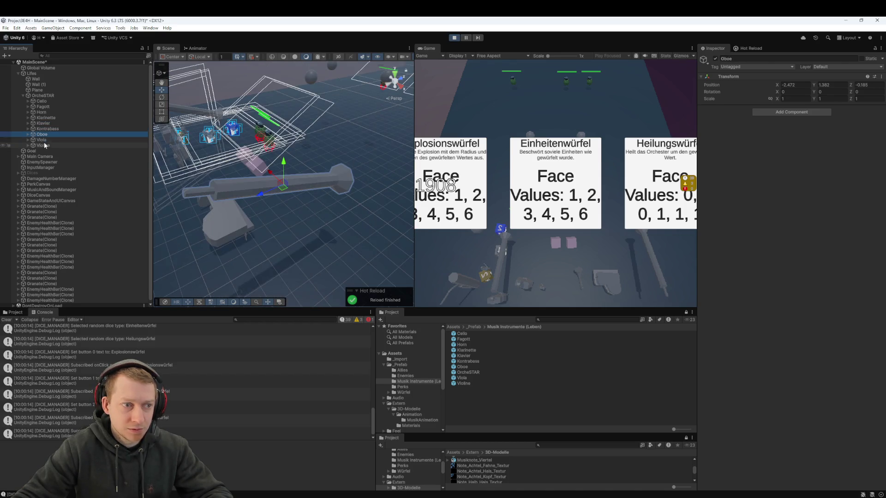
{"action": "double_click", "coordinate": [44, 140]}
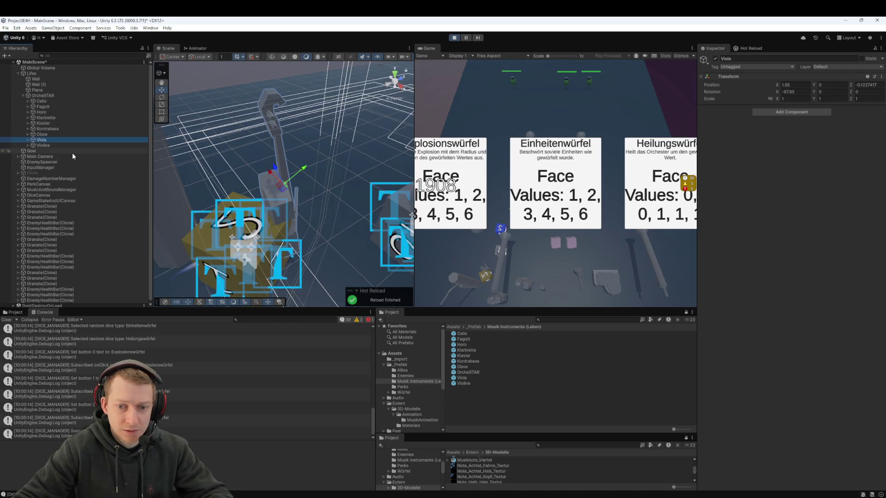
{"action": "double_click", "coordinate": [59, 146]}
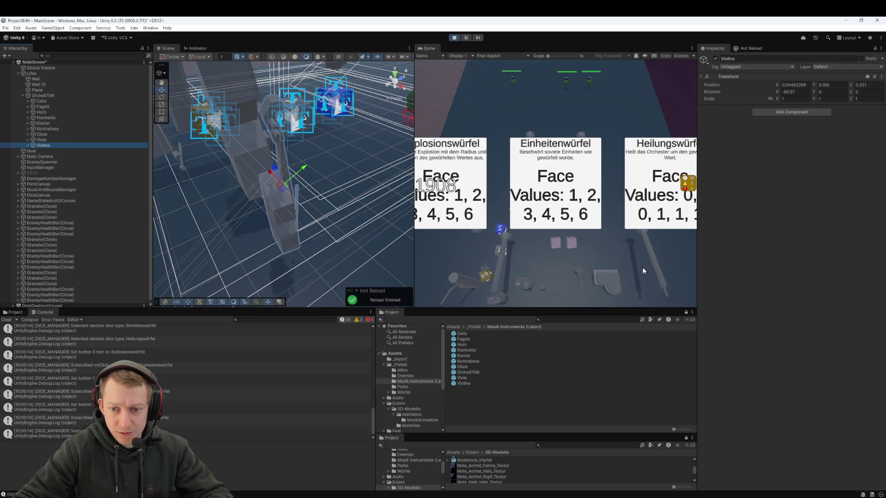
{"action": "left_click_drag", "start_coordinate": [398, 223], "coordinate": [401, 270]}
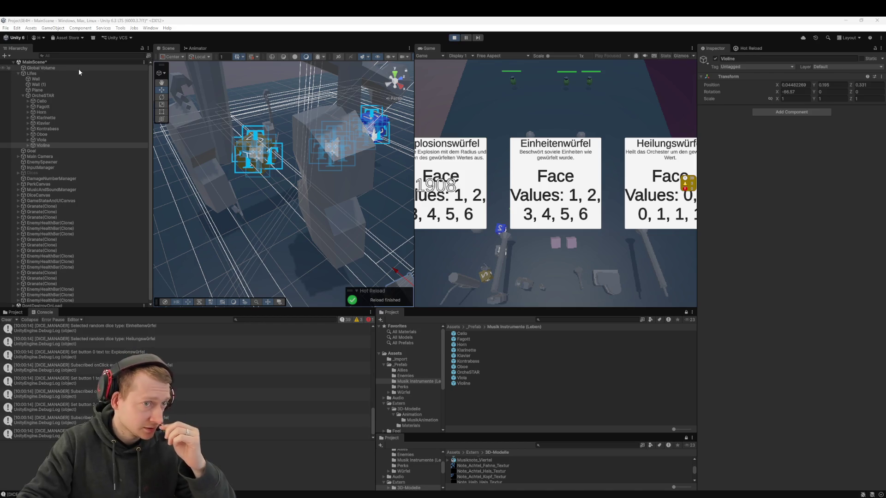
Stop the game, review per-app volumes in the Windows volume mixer, close it, and mute game audio
{"action": "left_click", "coordinate": [454, 37]}
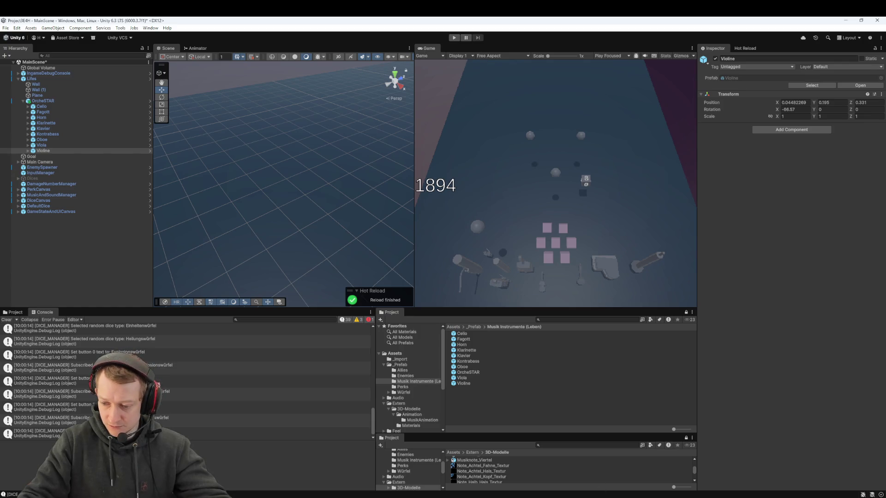
{"action": "right_click", "coordinate": [872, 495]}
{"action": "left_click", "coordinate": [829, 479]}
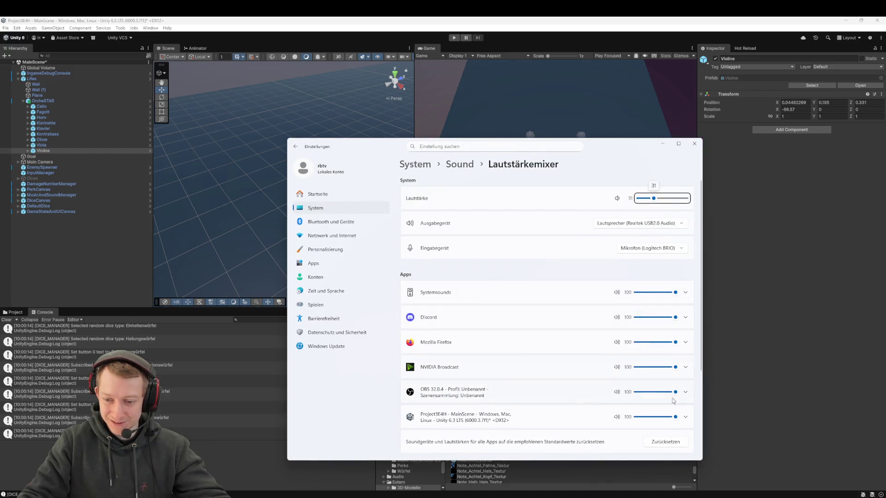
{"action": "left_click", "coordinate": [694, 143]}
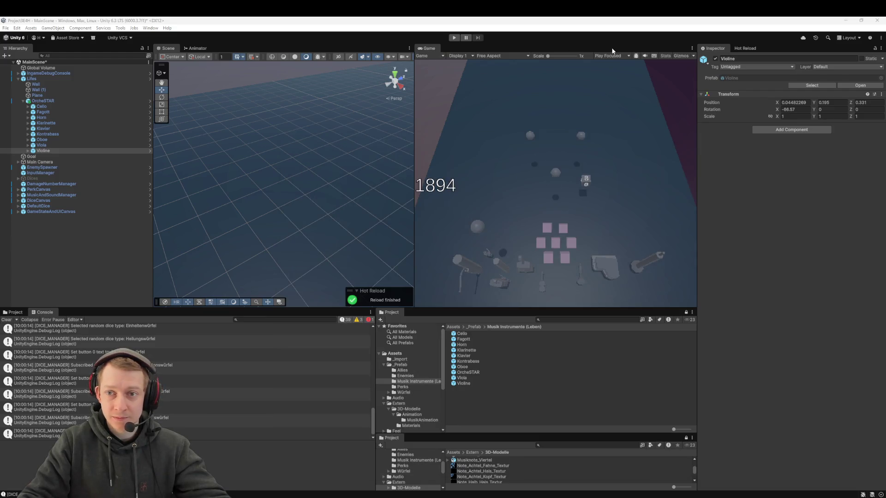
{"action": "left_click", "coordinate": [643, 57]}
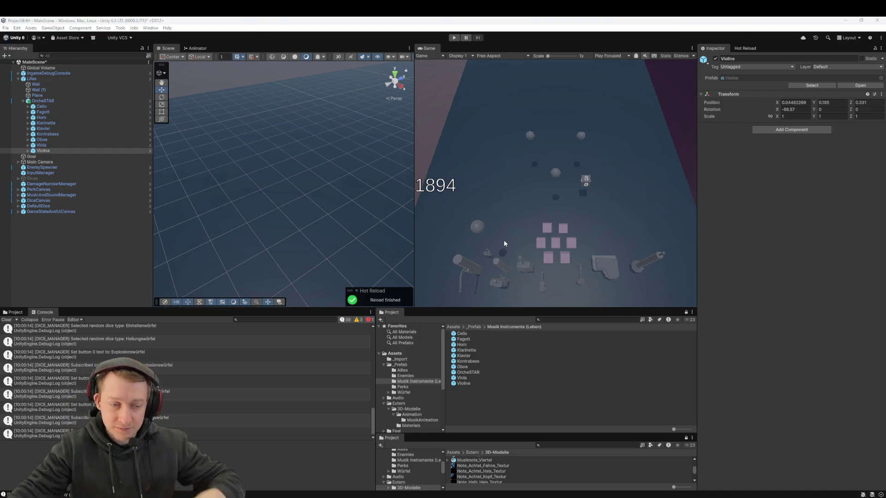
Frame the OrcheSTAR group and nudge the Fagott along its X axis
{"action": "mouse_move", "coordinate": [206, 170]}
{"action": "left_mouse_down"}
{"action": "mouse_move", "coordinate": [317, 145]}
{"action": "mouse_move", "coordinate": [98, 181]}
{"action": "left_mouse_up"}
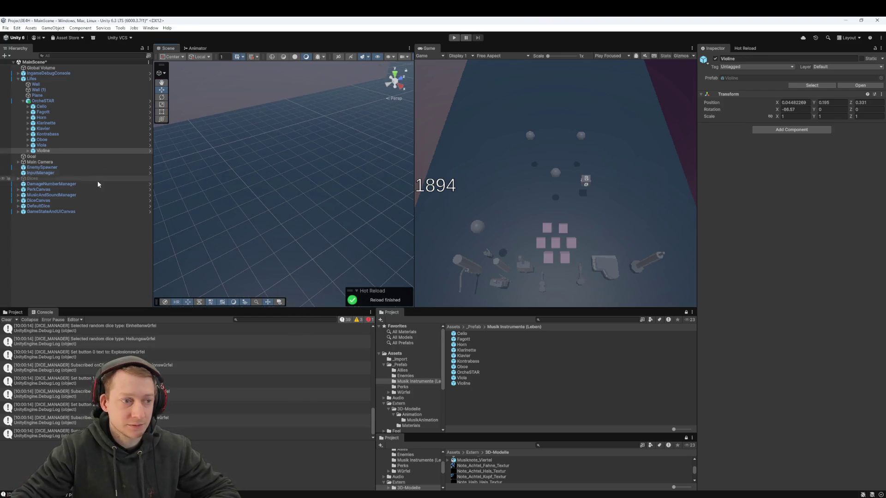
{"action": "double_click", "coordinate": [43, 150]}
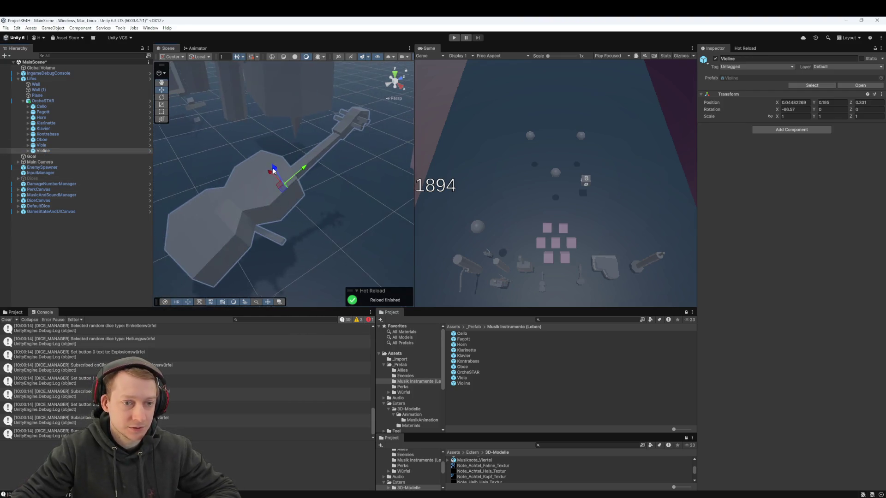
{"action": "scroll", "coordinate": [320, 178], "scroll_direction": "down", "scroll_amount": 5}
{"action": "mouse_move", "coordinate": [319, 177]}
{"action": "left_mouse_down"}
{"action": "mouse_move", "coordinate": [327, 206]}
{"action": "mouse_move", "coordinate": [270, 176]}
{"action": "mouse_move", "coordinate": [276, 215]}
{"action": "left_mouse_up"}
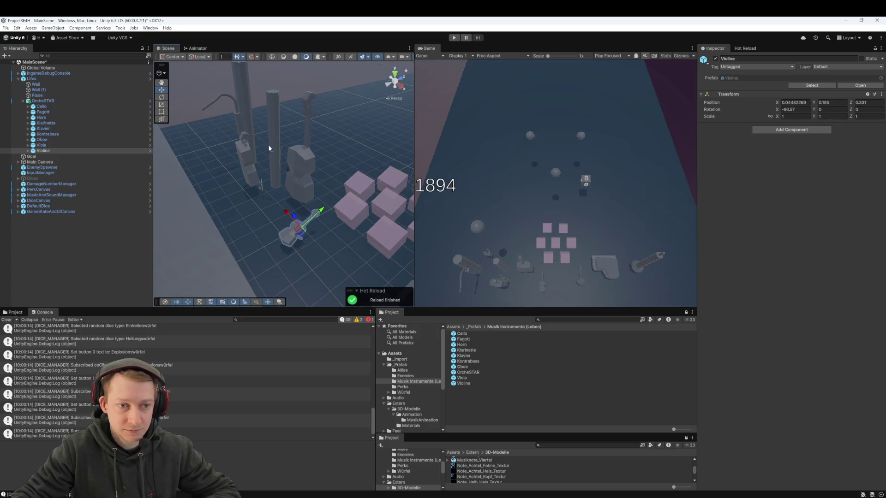
{"action": "left_click", "coordinate": [269, 148]}
{"action": "key", "text": "f"}
{"action": "left_click", "coordinate": [51, 104]}
{"action": "left_click", "coordinate": [53, 112]}
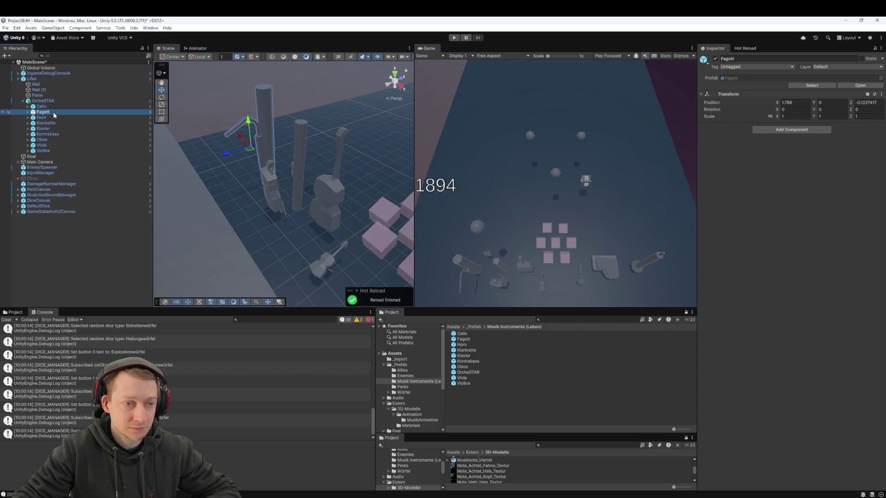
{"action": "left_click_drag", "start_coordinate": [245, 143], "coordinate": [229, 129]}
Push the Horn forward along Z and move the Klarinette to about X -0.3 and forward
{"action": "left_click", "coordinate": [65, 117]}
{"action": "key", "text": "f"}
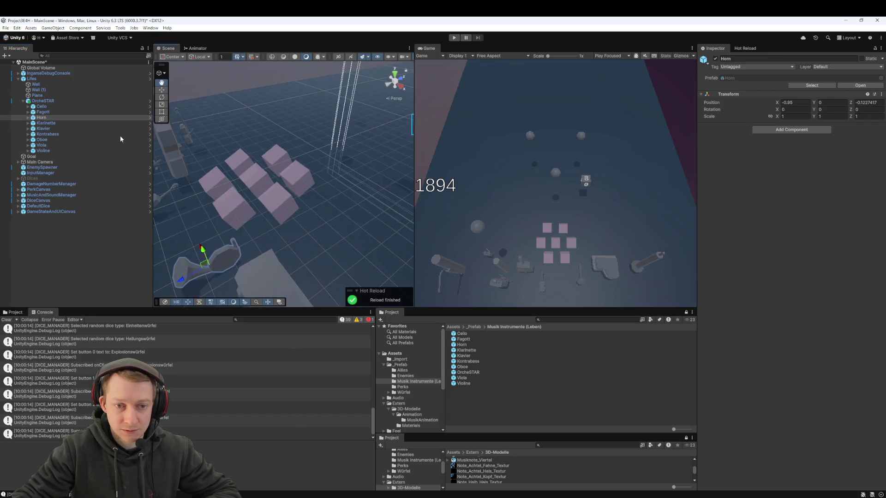
{"action": "left_click_drag", "start_coordinate": [189, 282], "coordinate": [129, 289]}
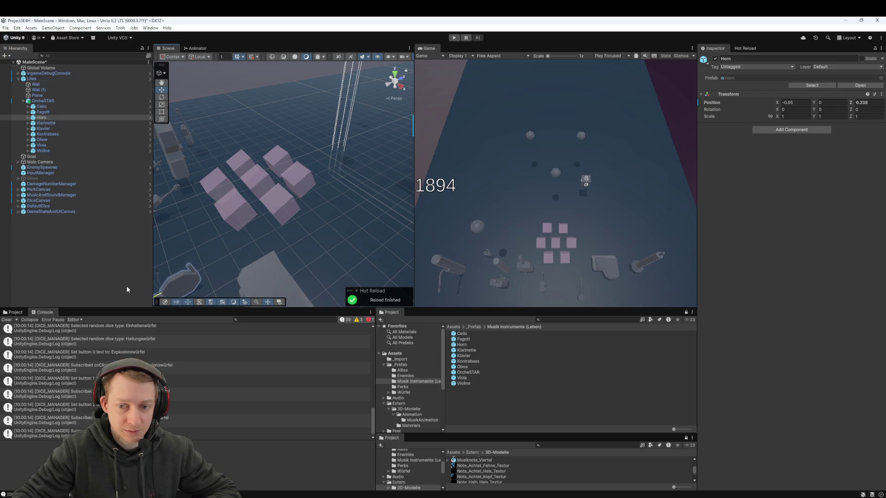
{"action": "left_click", "coordinate": [44, 123]}
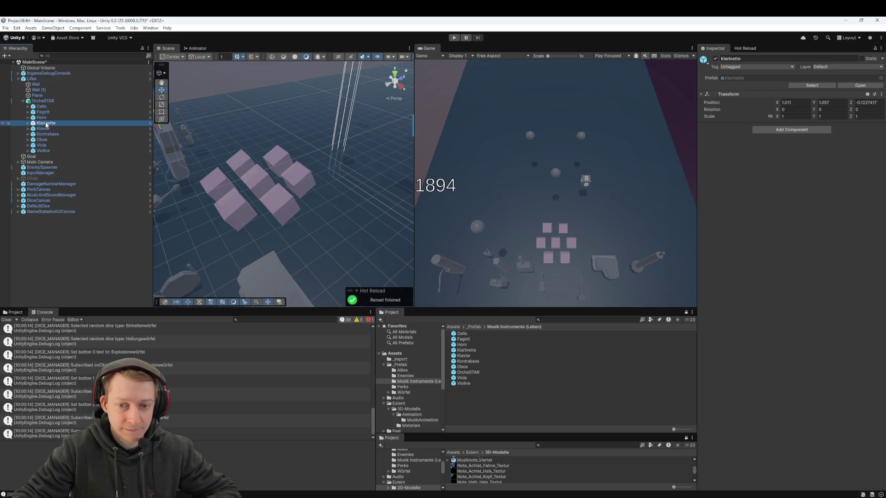
{"action": "key", "text": "f"}
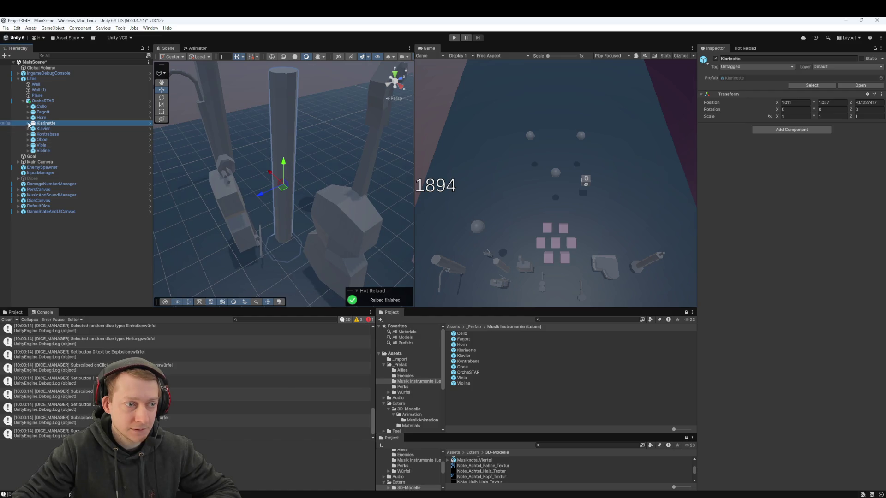
{"action": "mouse_move", "coordinate": [273, 175]}
{"action": "left_mouse_down"}
{"action": "mouse_move", "coordinate": [249, 163]}
{"action": "mouse_move", "coordinate": [275, 185]}
{"action": "mouse_move", "coordinate": [396, 234]}
{"action": "left_mouse_up"}
{"action": "scroll", "coordinate": [295, 205], "scroll_direction": "down", "scroll_amount": 5}
{"action": "left_click_drag", "start_coordinate": [333, 257], "coordinate": [287, 284]}
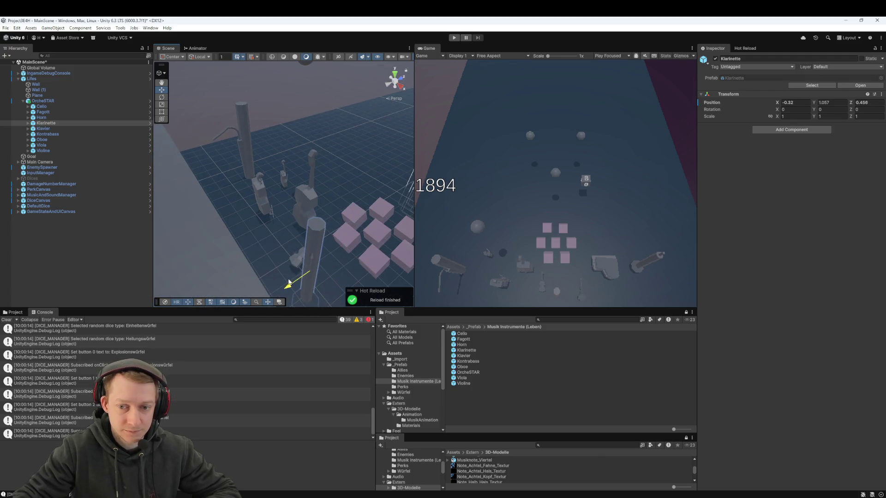
Push the Klavier, Kontrabass and Oboe forward along the Z axis
{"action": "left_click", "coordinate": [54, 130]}
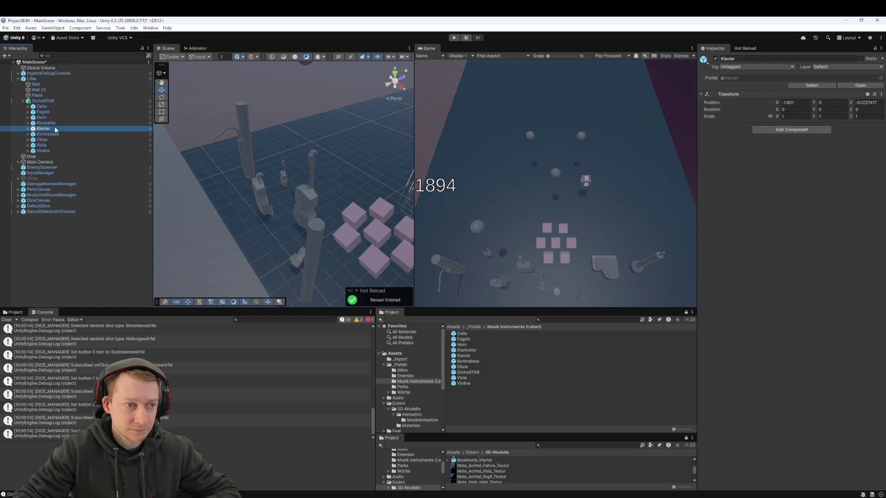
{"action": "double_click", "coordinate": [54, 129]}
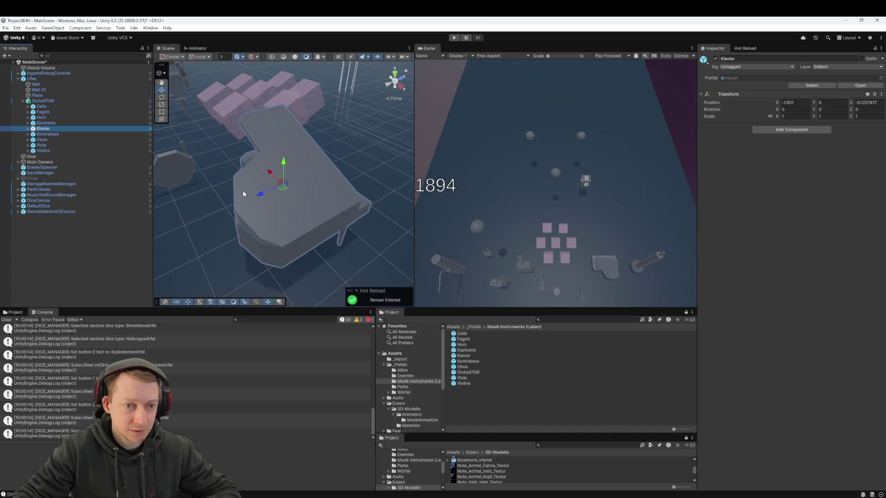
{"action": "mouse_move", "coordinate": [267, 194]}
{"action": "left_mouse_down"}
{"action": "mouse_move", "coordinate": [174, 235]}
{"action": "mouse_move", "coordinate": [203, 226]}
{"action": "mouse_move", "coordinate": [216, 236]}
{"action": "left_mouse_up"}
{"action": "left_click", "coordinate": [72, 134]}
{"action": "double_click", "coordinate": [71, 133]}
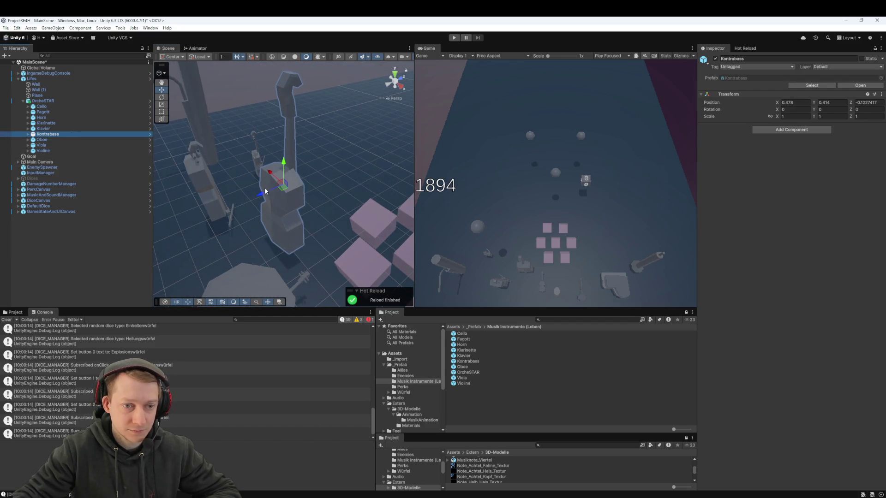
{"action": "mouse_move", "coordinate": [259, 196]}
{"action": "left_mouse_down"}
{"action": "mouse_move", "coordinate": [159, 233]}
{"action": "mouse_move", "coordinate": [233, 210]}
{"action": "left_mouse_up"}
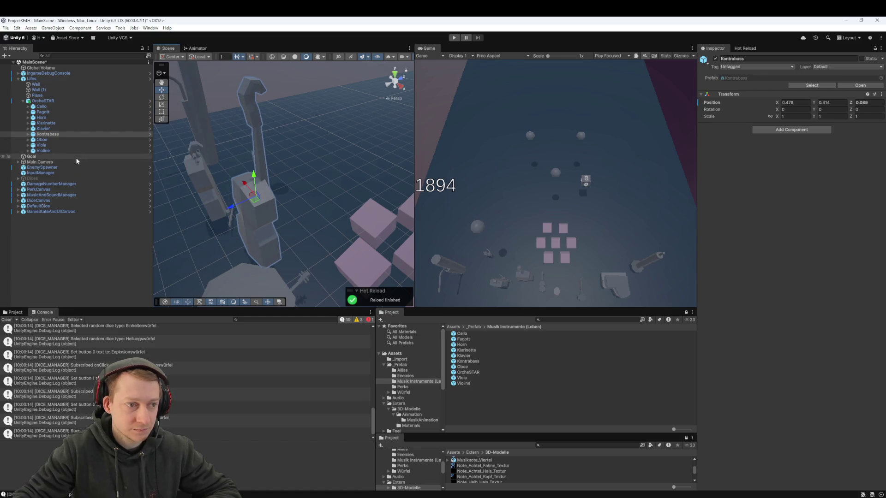
{"action": "double_click", "coordinate": [65, 140]}
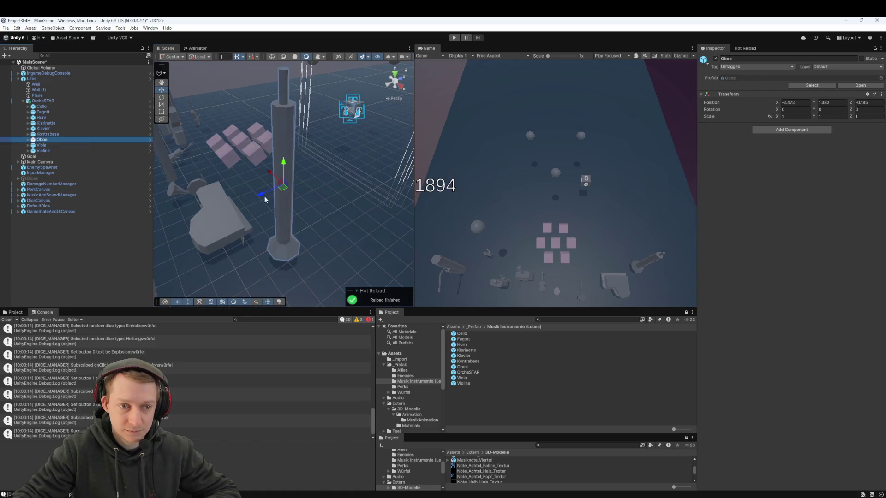
{"action": "left_click_drag", "start_coordinate": [267, 195], "coordinate": [231, 215]}
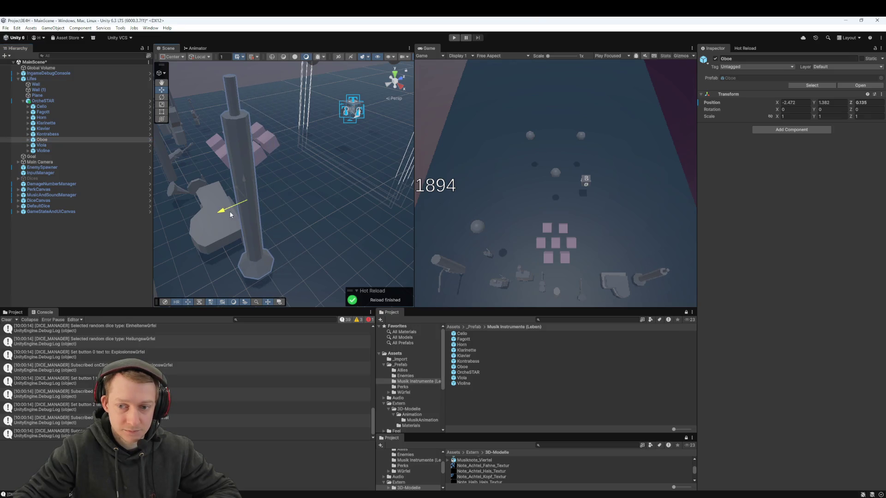
Move the Viola along X so it sits next to the cubes
{"action": "double_click", "coordinate": [65, 145]}
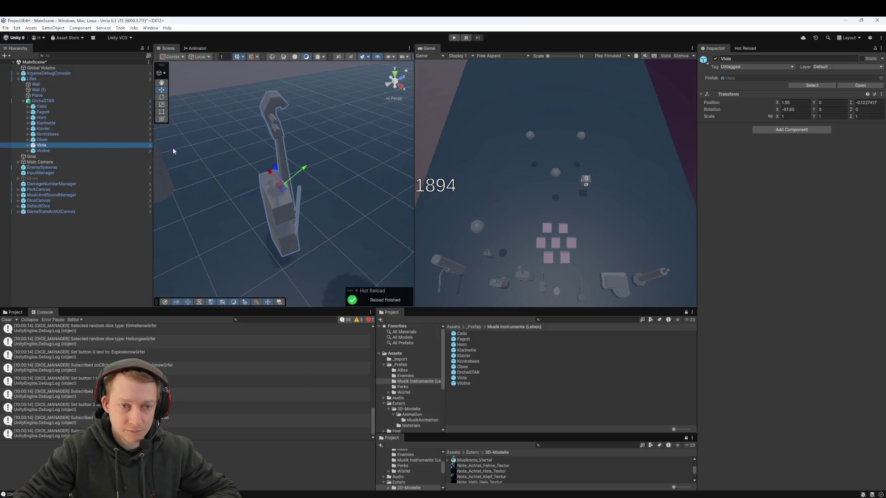
{"action": "left_click_drag", "start_coordinate": [267, 181], "coordinate": [524, 250]}
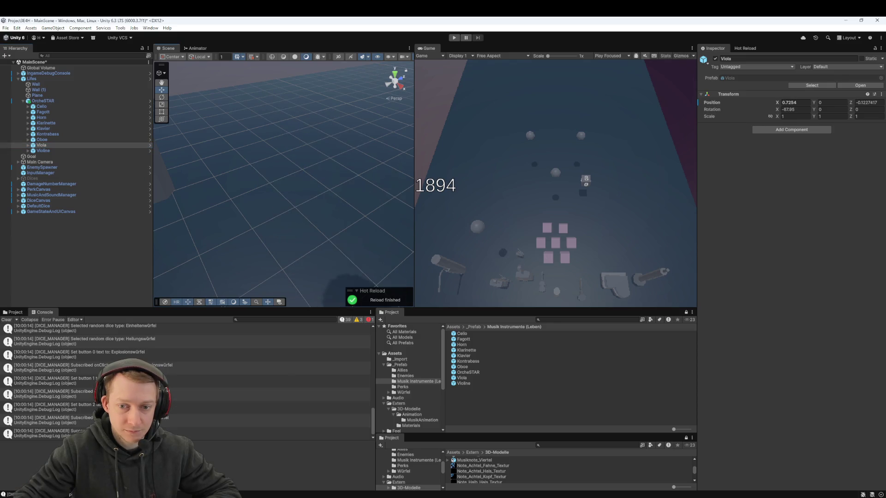
{"action": "mouse_move", "coordinate": [2, 200]}
{"action": "left_mouse_down"}
{"action": "mouse_move", "coordinate": [323, 217]}
{"action": "mouse_move", "coordinate": [314, 194]}
{"action": "mouse_move", "coordinate": [288, 189]}
{"action": "left_mouse_up"}
{"action": "scroll", "coordinate": [251, 174], "scroll_direction": "down", "scroll_amount": 5}
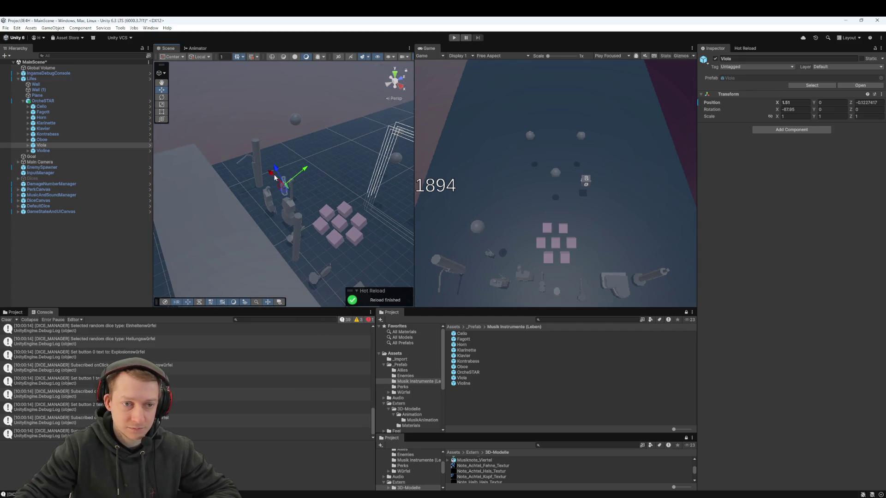
{"action": "mouse_move", "coordinate": [274, 177]}
{"action": "left_mouse_down"}
{"action": "mouse_move", "coordinate": [368, 245]}
{"action": "mouse_move", "coordinate": [339, 239]}
{"action": "mouse_move", "coordinate": [365, 250]}
{"action": "left_mouse_up"}
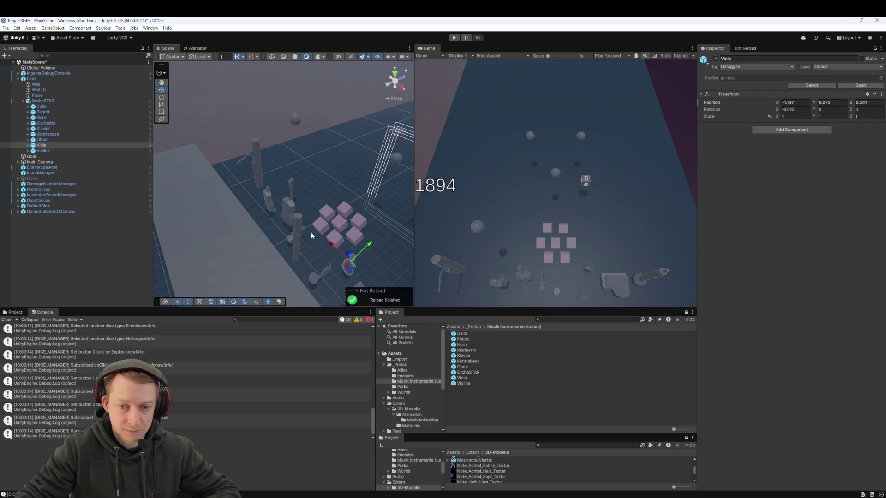
Shift the Fagott along X again, ending at X 1.566, Y 0, Z 0.021
{"action": "left_click", "coordinate": [51, 152]}
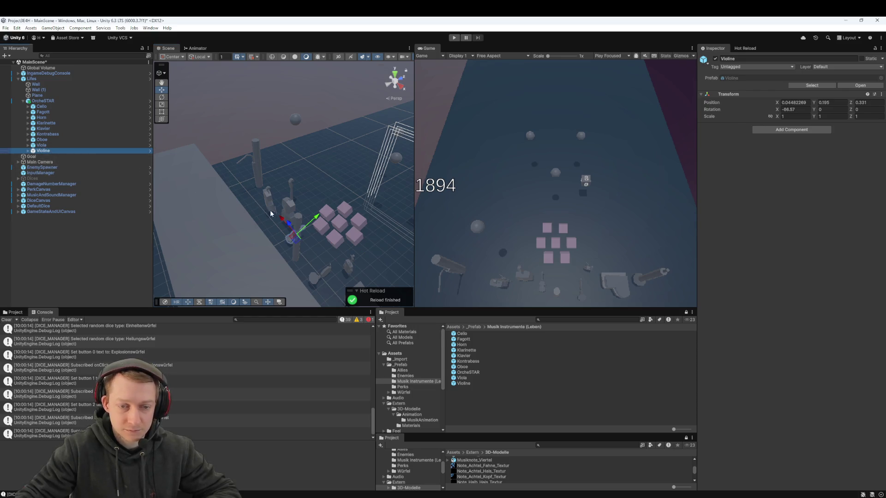
{"action": "left_click", "coordinate": [58, 112]}
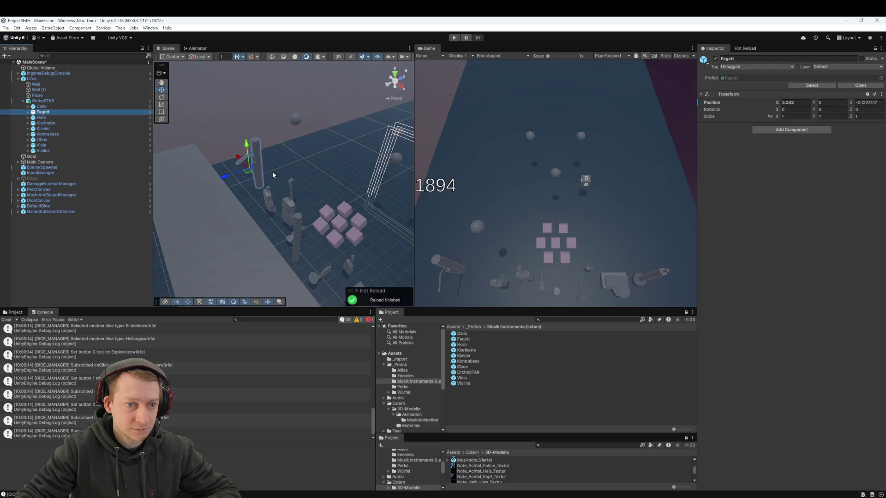
{"action": "mouse_move", "coordinate": [241, 163]}
{"action": "left_mouse_down"}
{"action": "mouse_move", "coordinate": [252, 172]}
{"action": "mouse_move", "coordinate": [236, 192]}
{"action": "left_mouse_up"}
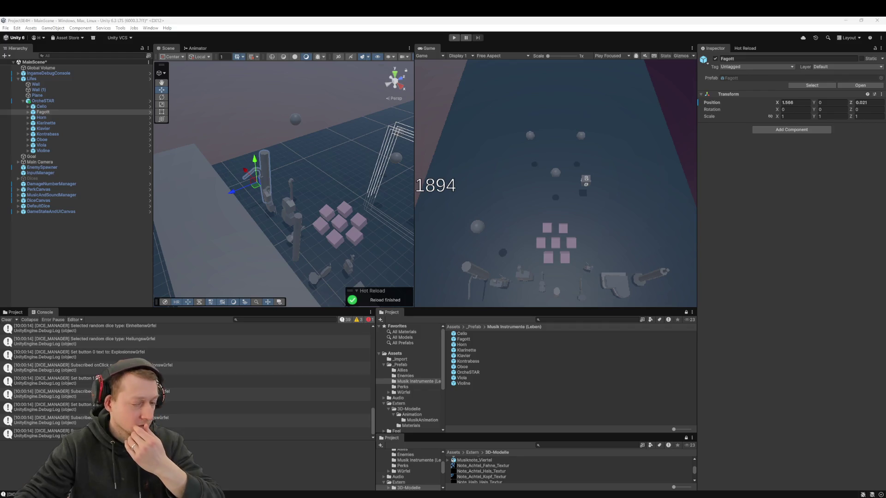
{"action": "left_click", "coordinate": [23, 313]}
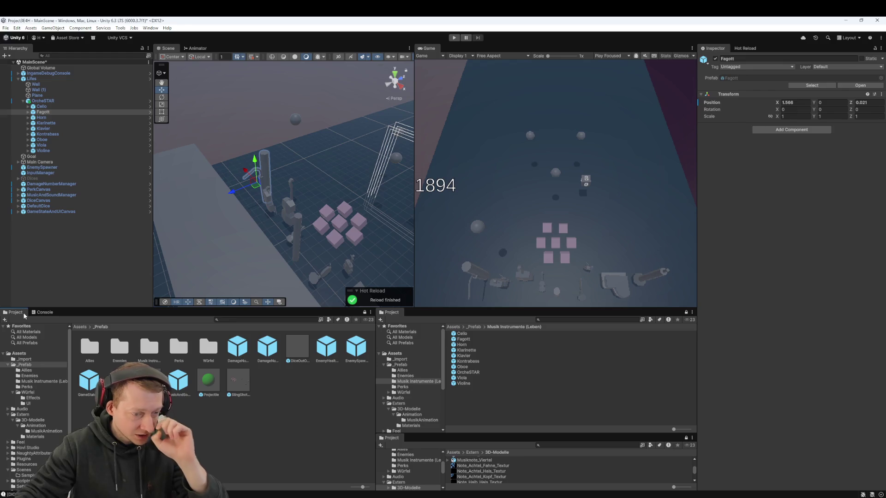
{"action": "left_click", "coordinate": [39, 313]}
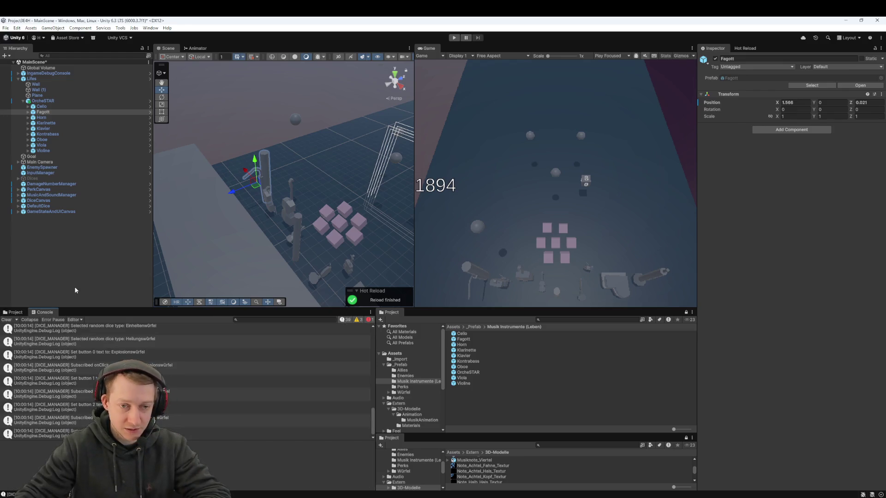
{"action": "left_click", "coordinate": [82, 282]}
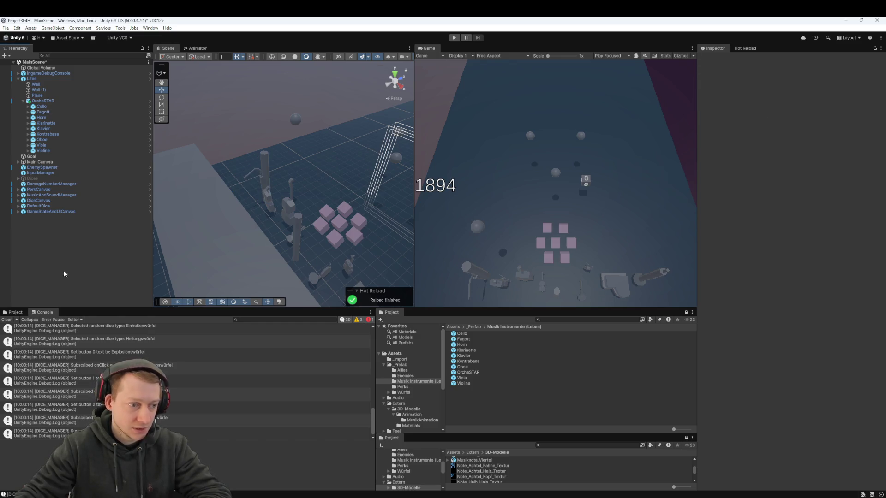
{"action": "left_click", "coordinate": [18, 313]}
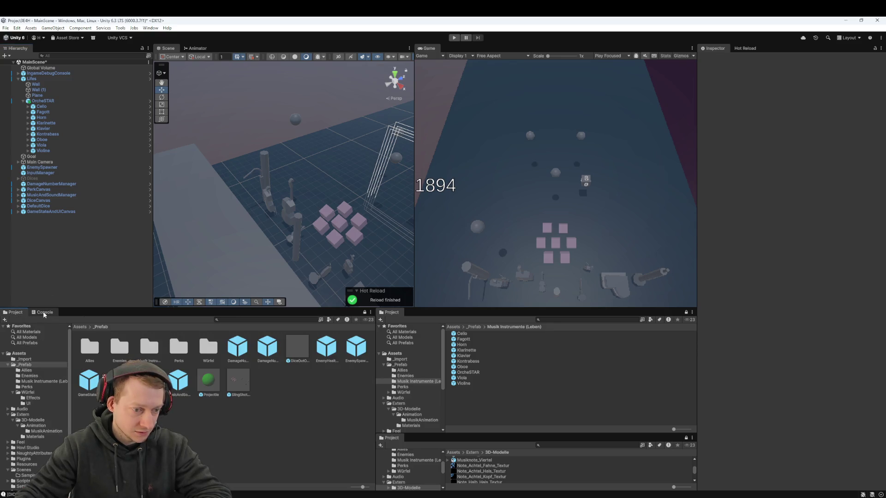
{"action": "left_click", "coordinate": [44, 314]}
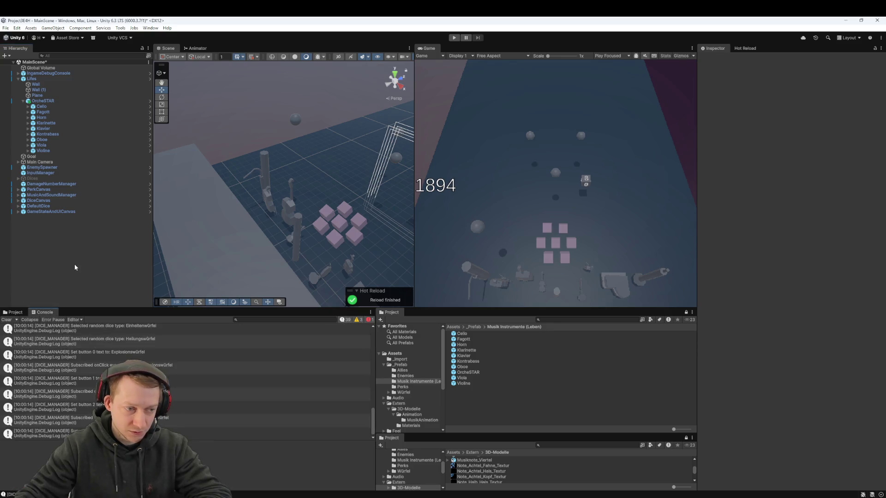
{"action": "scroll", "coordinate": [234, 388], "scroll_direction": "up", "scroll_amount": 15}
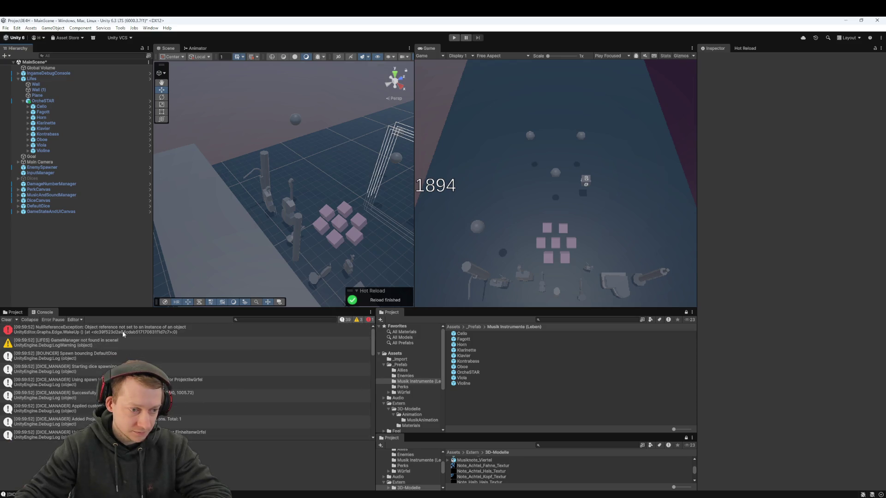
{"action": "scroll", "coordinate": [138, 350], "scroll_direction": "down", "scroll_amount": 15}
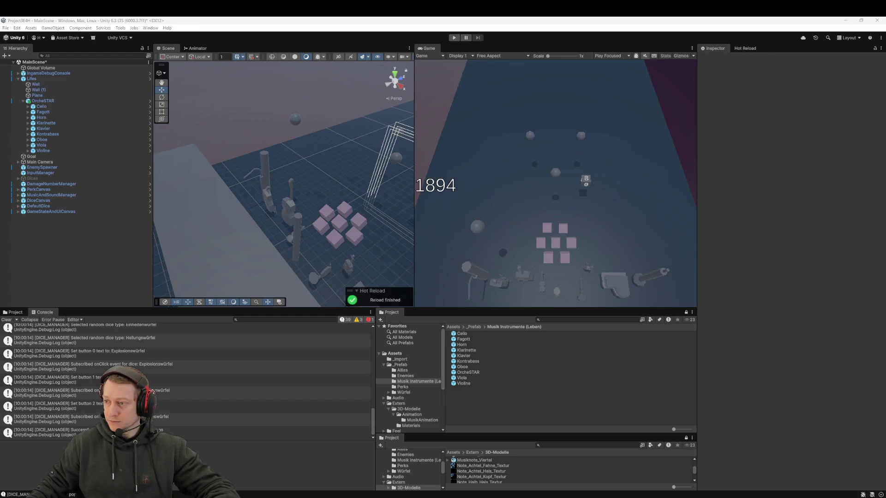
{"action": "key", "text": "alt+Tab"}
{"action": "left_click_drag", "start_coordinate": [671, 180], "coordinate": [392, 120]}
{"action": "double_click", "coordinate": [392, 120]}
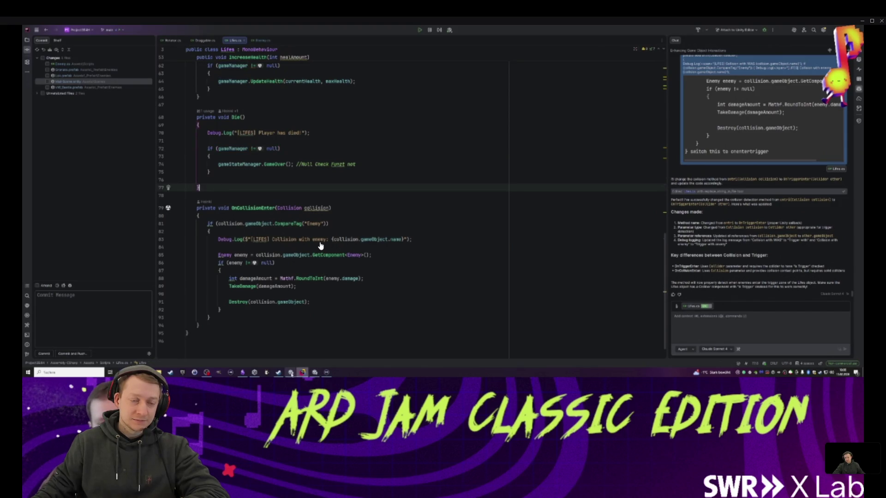
{"action": "mouse_move", "coordinate": [324, 231]}
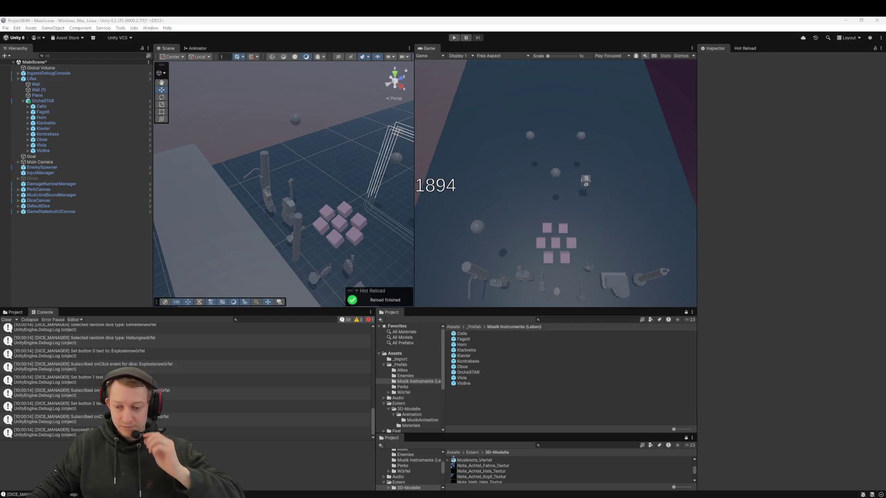
Open Lifes.cs and search through its GameStateManager and gameManager occurrences
{"action": "key", "text": "alt+Tab"}
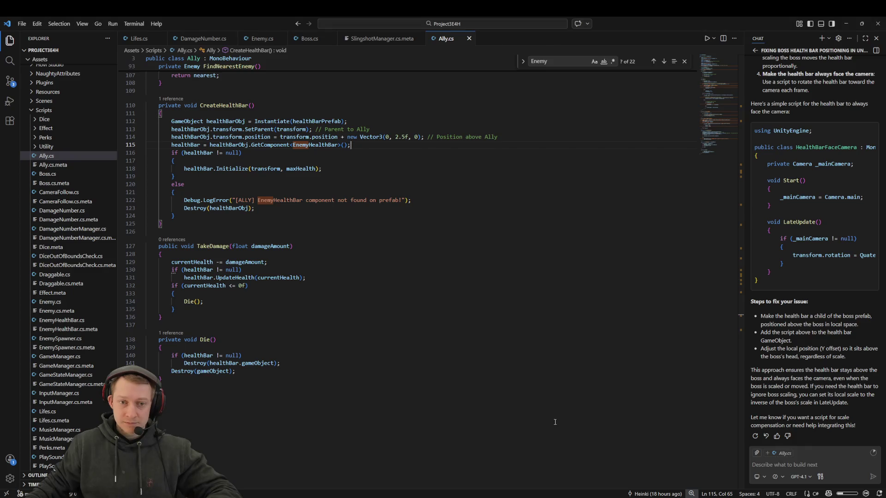
{"action": "key", "text": "ctrl+p"}
{"action": "left_click", "coordinate": [463, 131]}
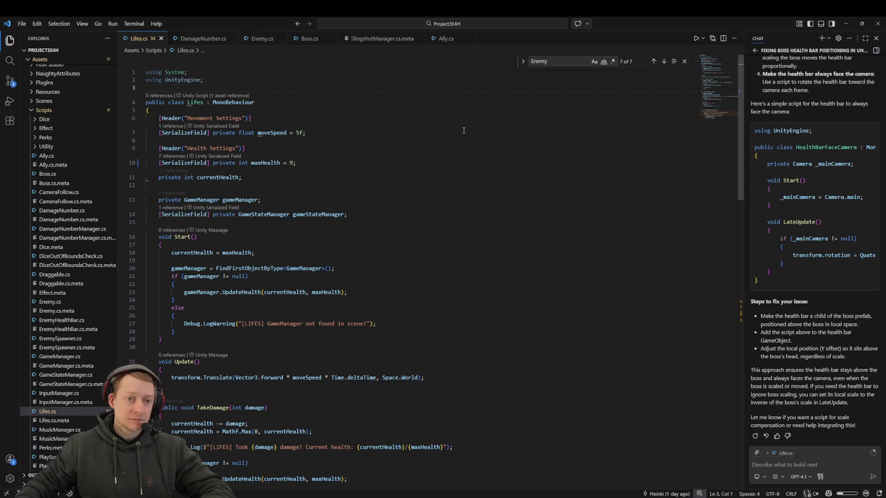
{"action": "key", "text": "ctrl+f"}
{"action": "type", "text": "GameStateManager"}
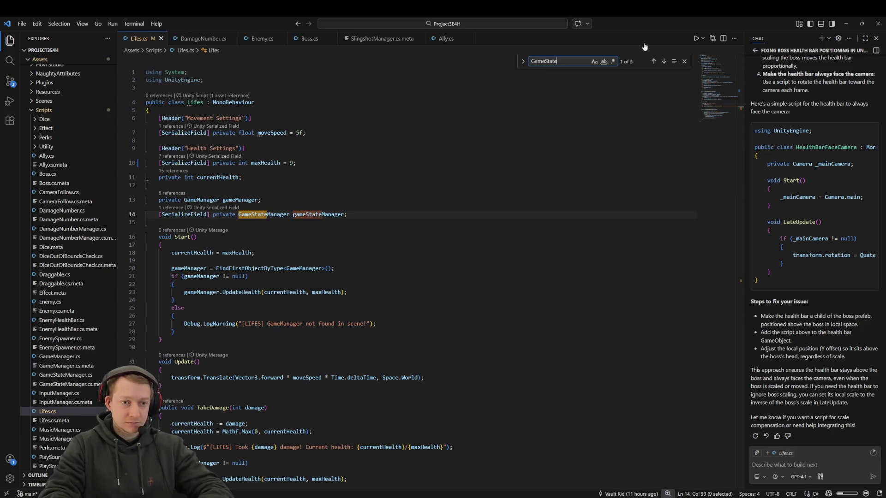
{"action": "key", "text": "Return"}
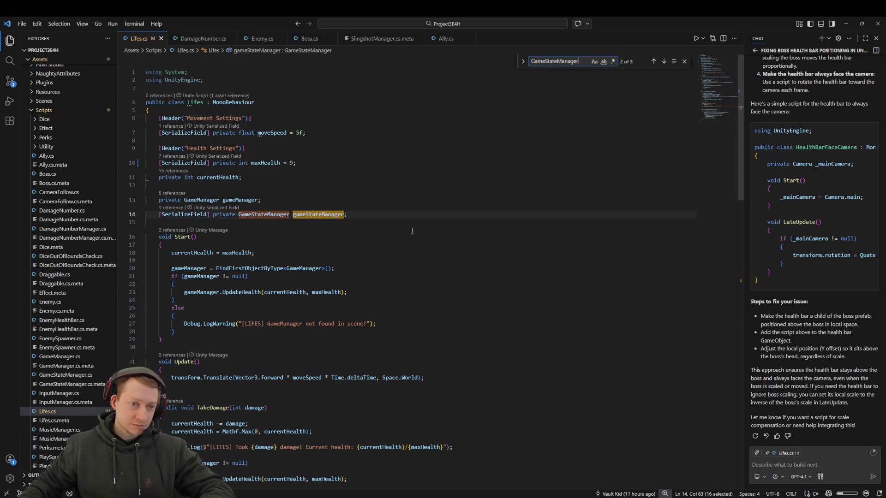
{"action": "double_click", "coordinate": [239, 200]}
{"action": "key", "text": "ctrl+f"}
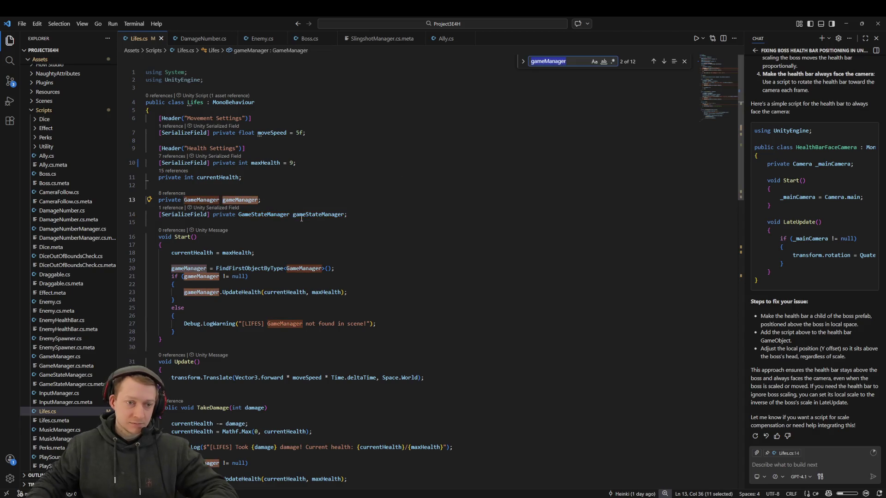
{"action": "key", "text": "Return"}
{"action": "key", "text": "Return"}
{"action": "key", "text": "Return"}
{"action": "key", "text": "Return"}
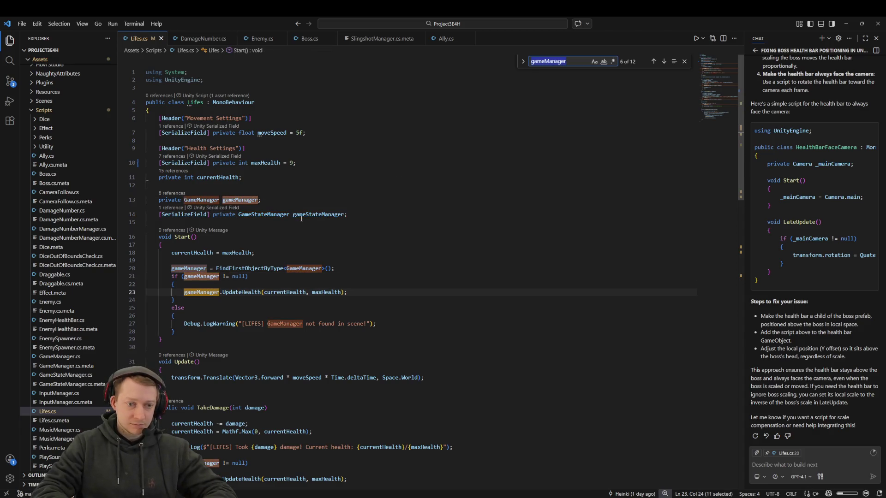
{"action": "key", "text": "Return"}
{"action": "key", "text": "Return"}
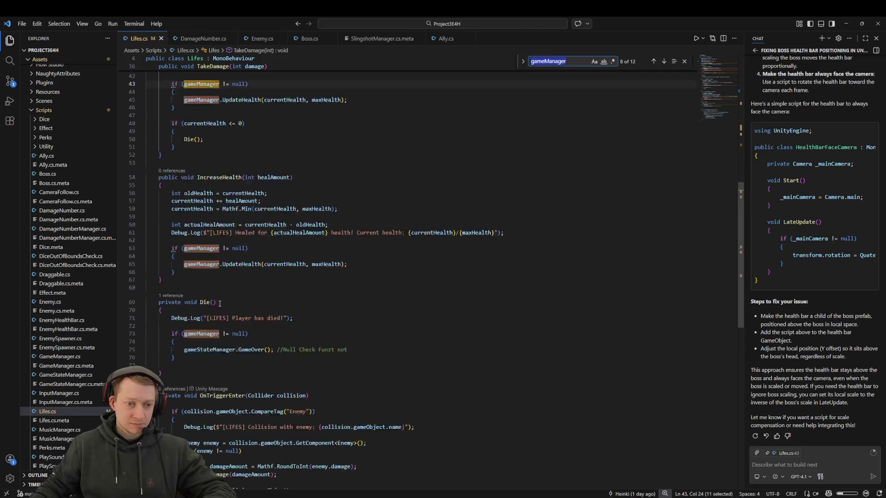
Replace gameManager with gameStateManager in the Die() null check on line 73
{"action": "scroll", "coordinate": [227, 310], "scroll_direction": "down", "scroll_amount": 5}
{"action": "double_click", "coordinate": [222, 246]}
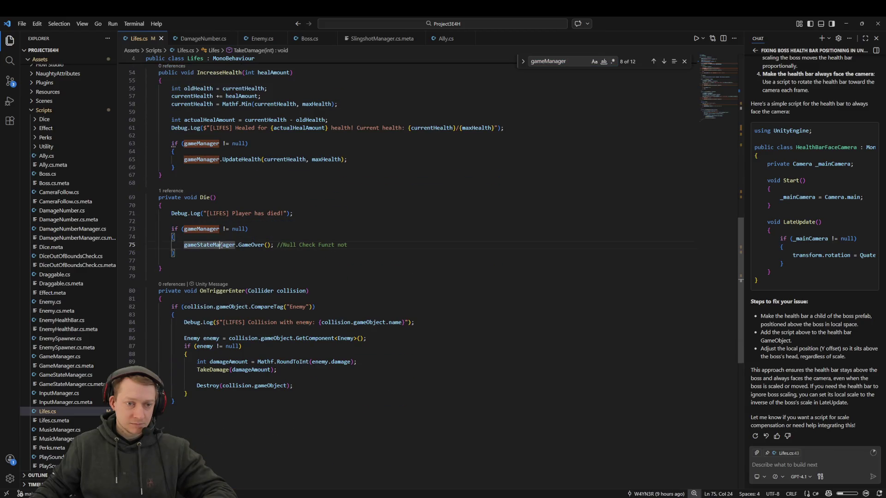
{"action": "key", "text": "ctrl+c"}
{"action": "double_click", "coordinate": [207, 230]}
{"action": "key", "text": "ctrl+v"}
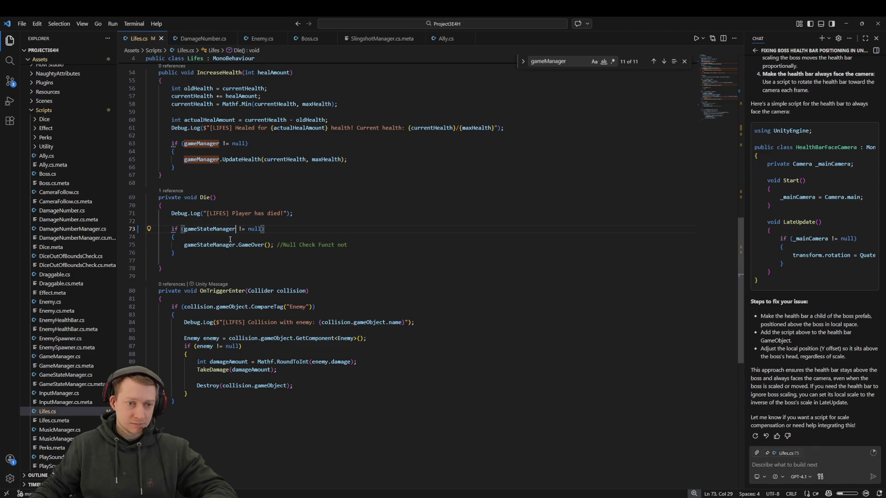
{"action": "scroll", "coordinate": [342, 289], "scroll_direction": "up", "scroll_amount": 15}
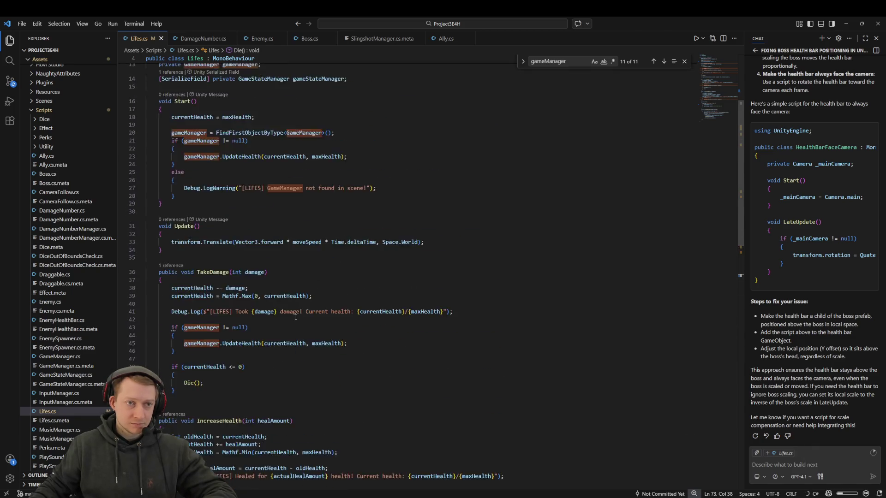
{"action": "left_click", "coordinate": [279, 203]}
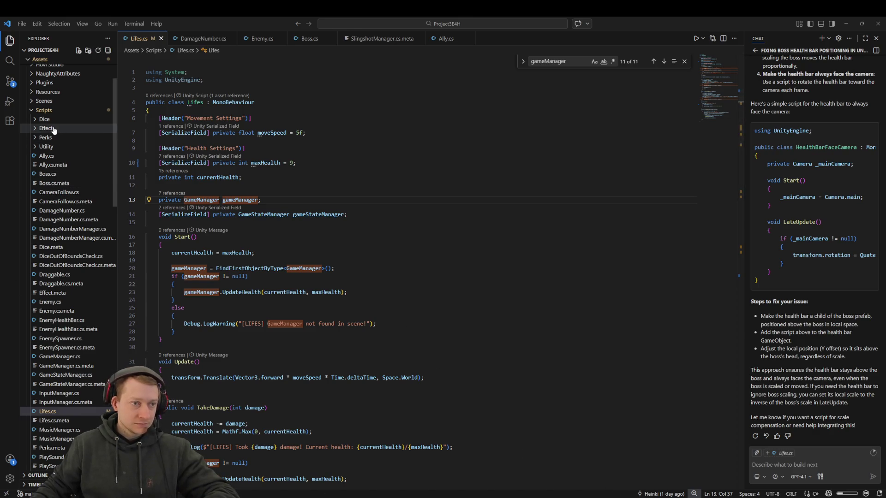
{"action": "key", "text": "super+e"}
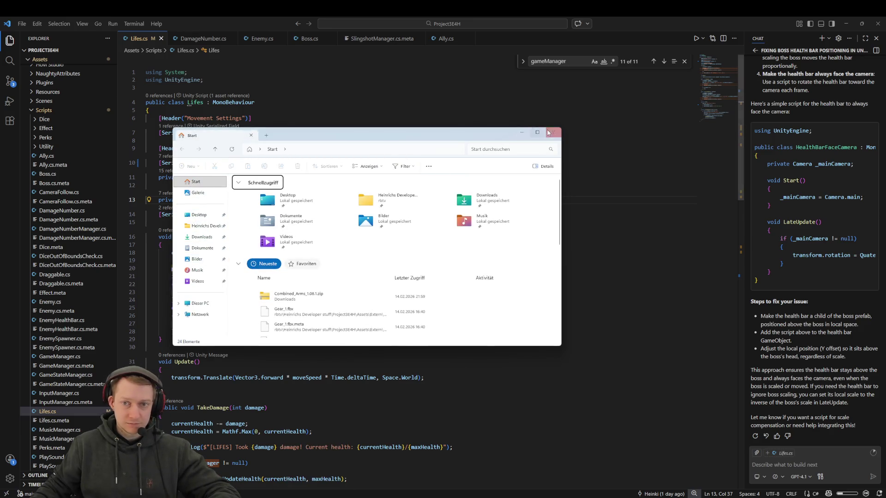
In Rider, select the scripts from Ally.cs to ValueMarker.cs in the Explorer
{"action": "left_click", "coordinate": [553, 131]}
{"action": "key", "text": "alt+Tab"}
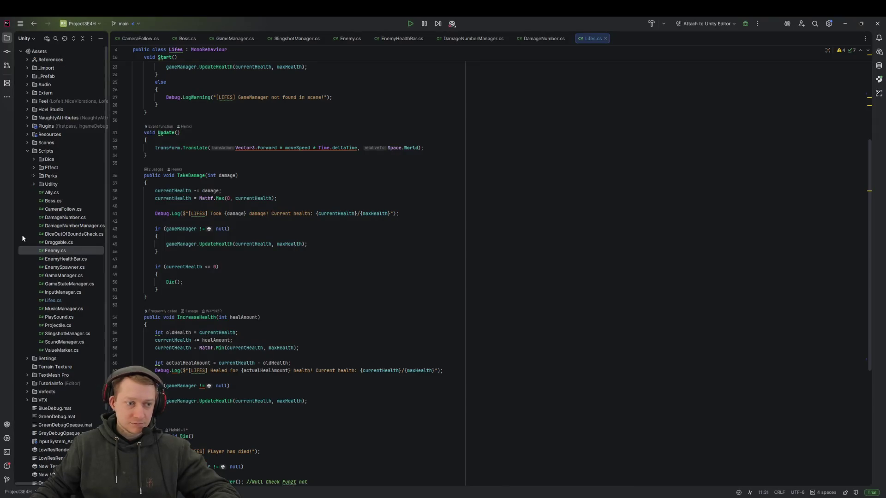
{"action": "right_click", "coordinate": [62, 249]}
{"action": "left_click", "coordinate": [65, 191]}
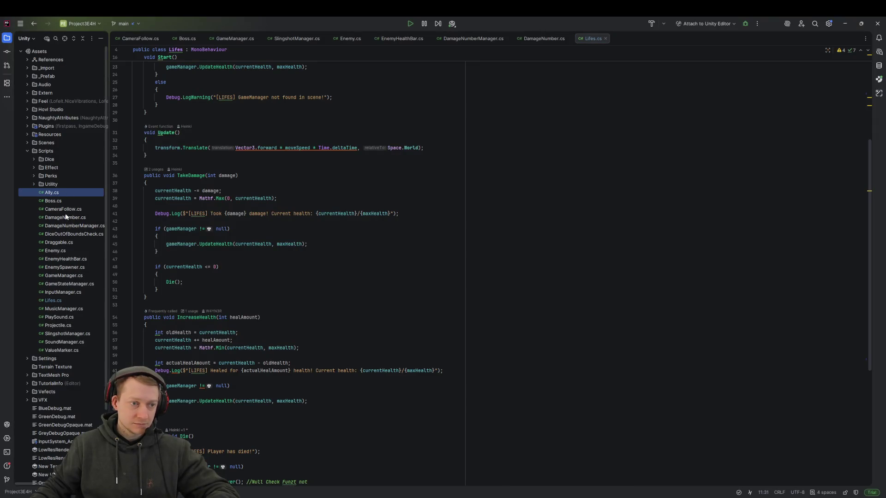
{"action": "left_click", "coordinate": [66, 350], "text": "shift"}
{"action": "left_click", "coordinate": [784, 272]}
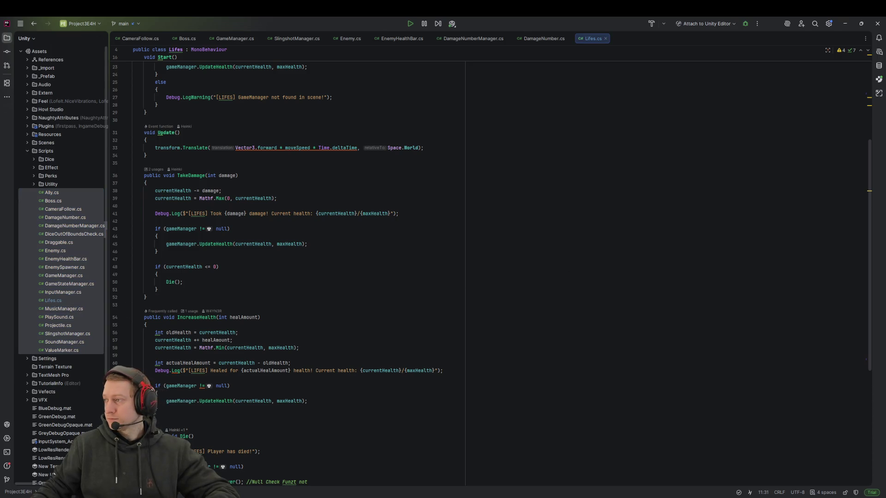
{"action": "key", "text": "alt+Tab"}
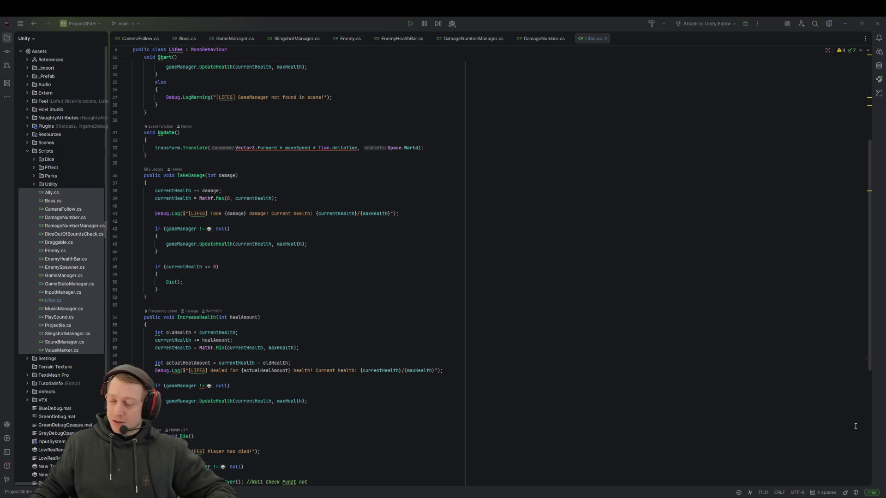
Inspect the gameManager null check on line 62 of Lifes.cs, then return to Unity
{"action": "left_click", "coordinate": [468, 387]}
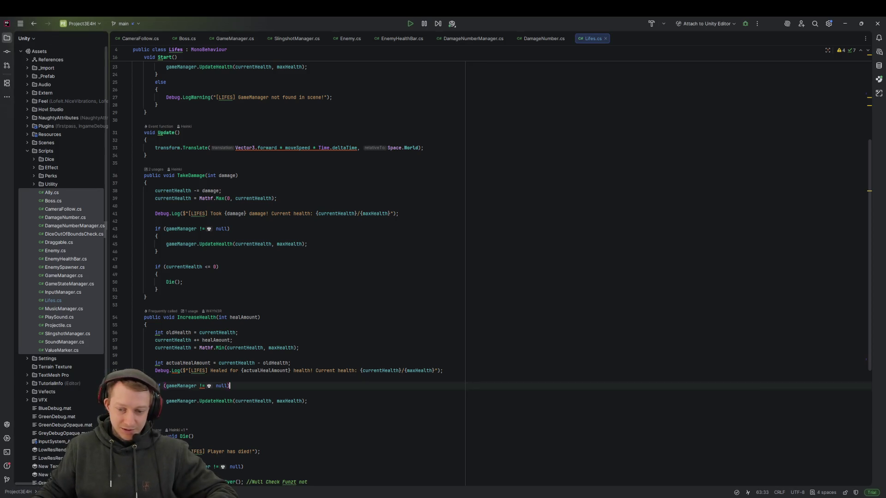
{"action": "left_click", "coordinate": [784, 490]}
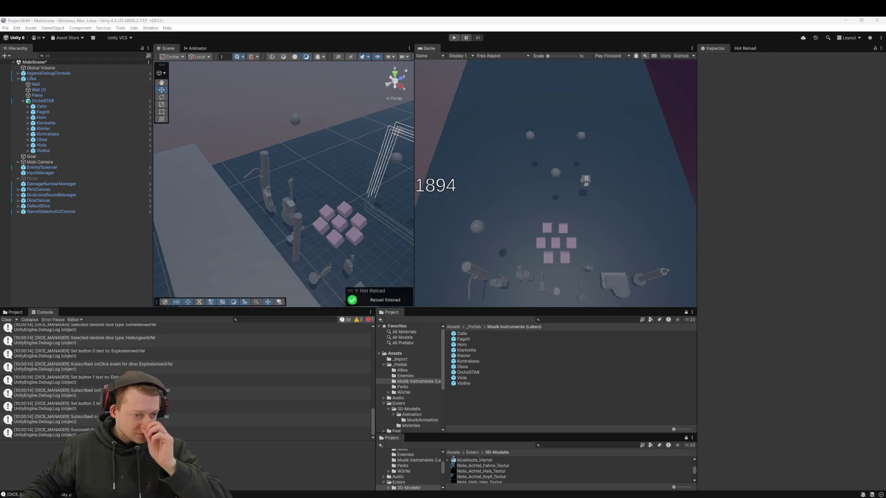
{"action": "scroll", "coordinate": [185, 381], "scroll_direction": "up", "scroll_amount": 5}
{"action": "scroll", "coordinate": [159, 370], "scroll_direction": "up", "scroll_amount": 5}
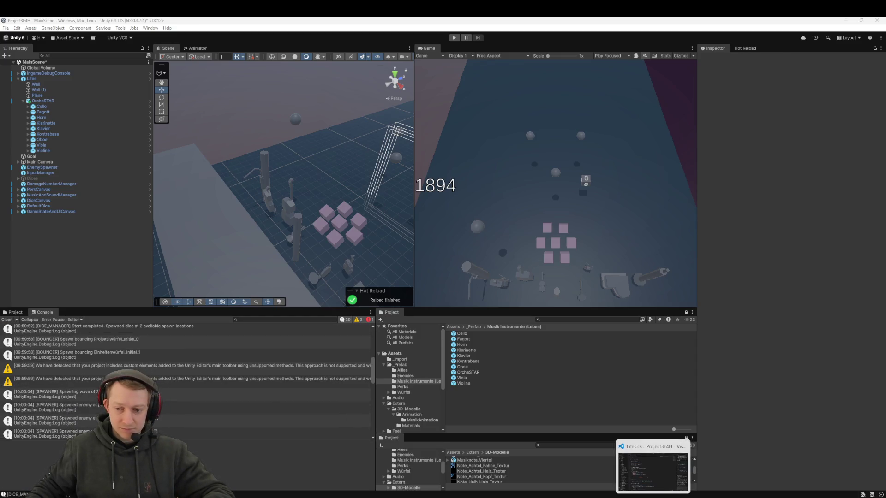
{"action": "left_click", "coordinate": [652, 466]}
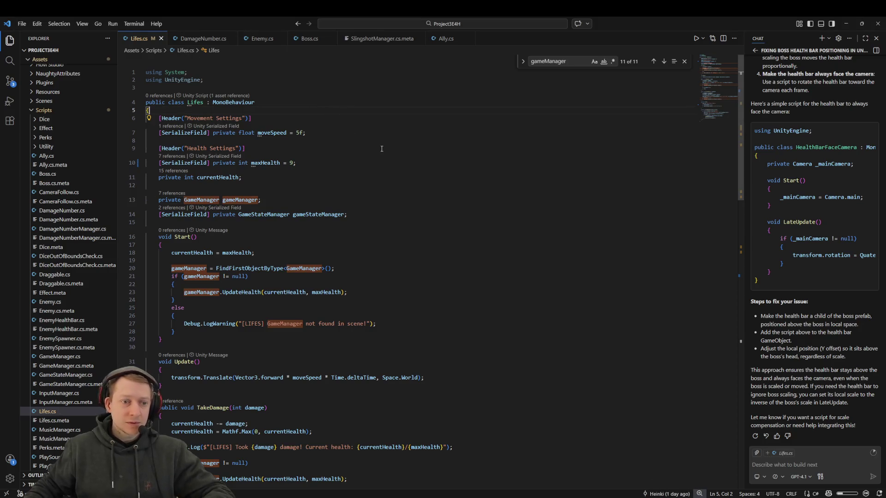
{"action": "key", "text": "super+f"}
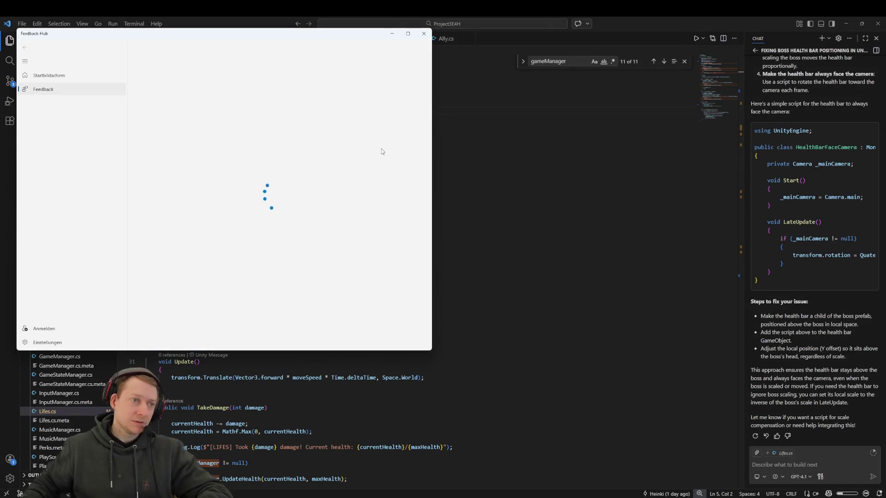
{"action": "left_click", "coordinate": [423, 33]}
{"action": "key", "text": "ctrl+f"}
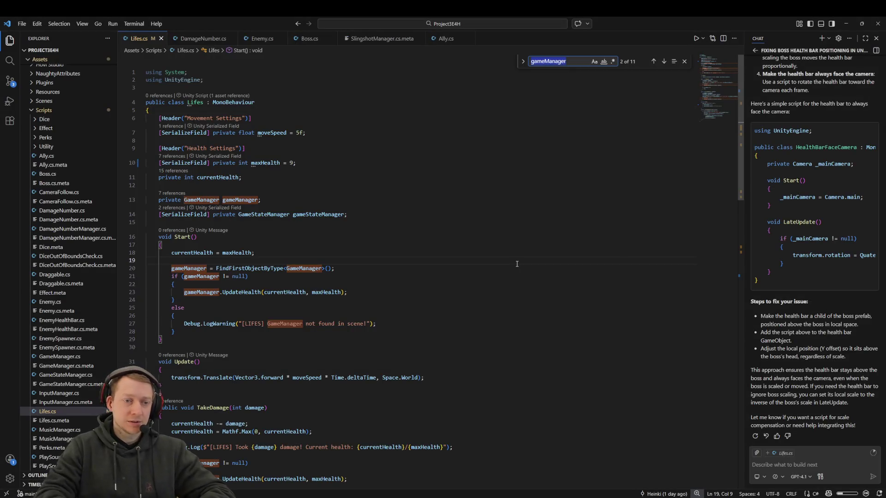
{"action": "type", "text": "lifes"}
{"action": "key", "text": "Return"}
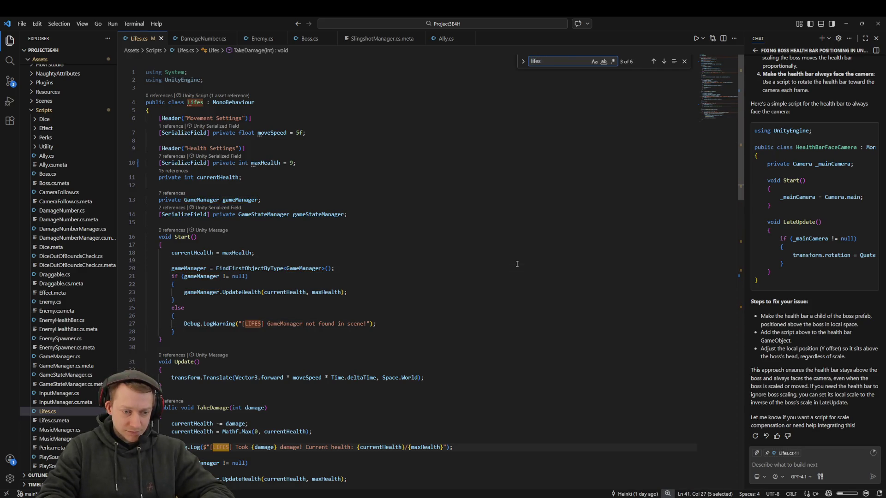
{"action": "scroll", "coordinate": [213, 374], "scroll_direction": "down", "scroll_amount": 3}
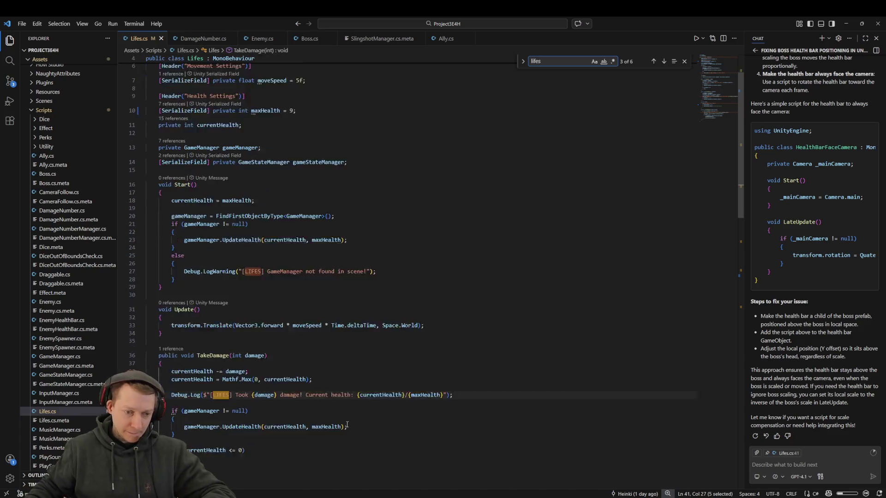
{"action": "scroll", "coordinate": [213, 373], "scroll_direction": "down", "scroll_amount": 2}
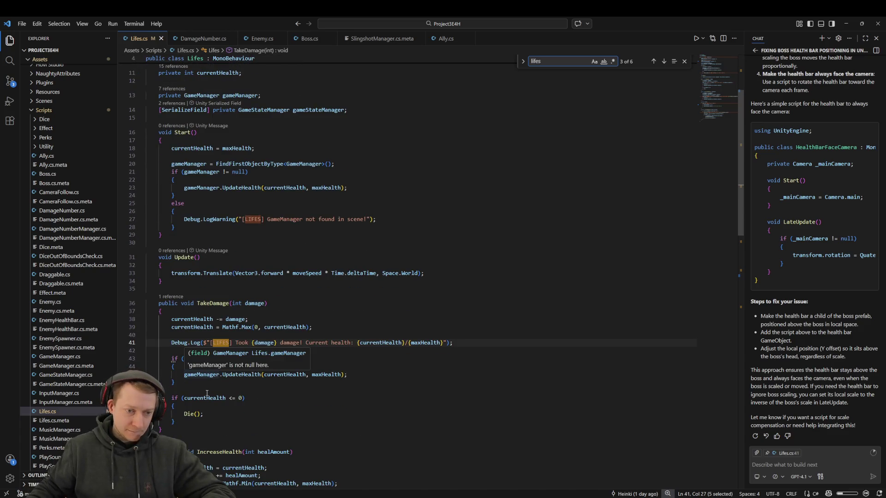
{"action": "left_click", "coordinate": [394, 381]}
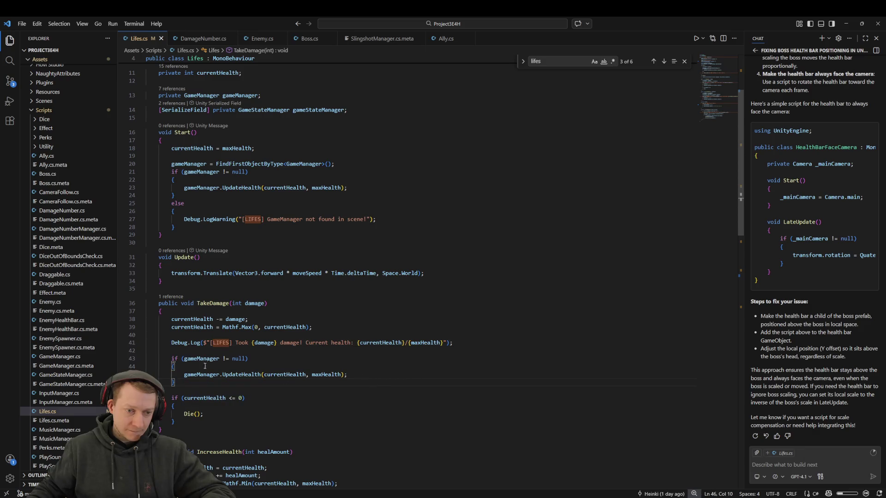
{"action": "key", "text": "shift+Up"}
{"action": "key", "text": "shift+Up"}
{"action": "key", "text": "shift+Up"}
{"action": "key", "text": "shift+Up"}
{"action": "key", "text": "shift+Up"}
{"action": "key", "text": "Down"}
{"action": "key", "text": "Down"}
{"action": "key", "text": "Down"}
{"action": "left_click", "coordinate": [205, 414], "text": "ctrl"}
{"action": "left_click", "coordinate": [354, 209]}
{"action": "key", "text": "Down"}
{"action": "key", "text": "End"}
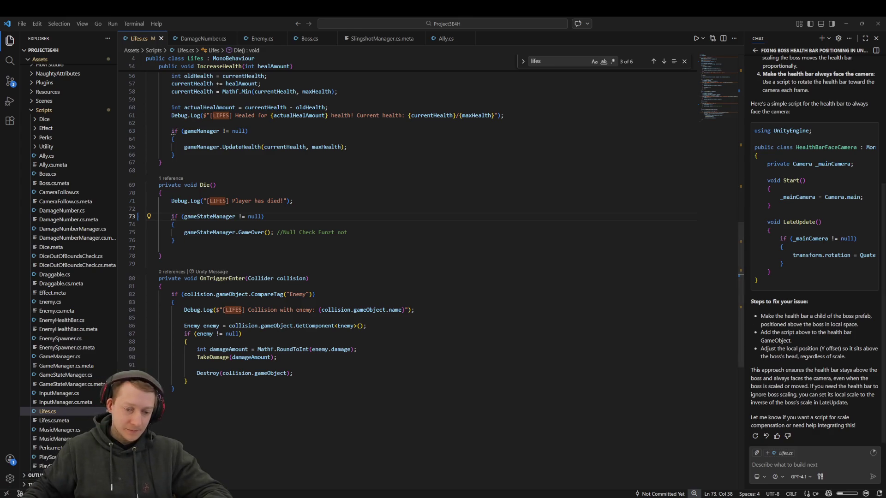
{"action": "key", "text": "alt+Tab"}
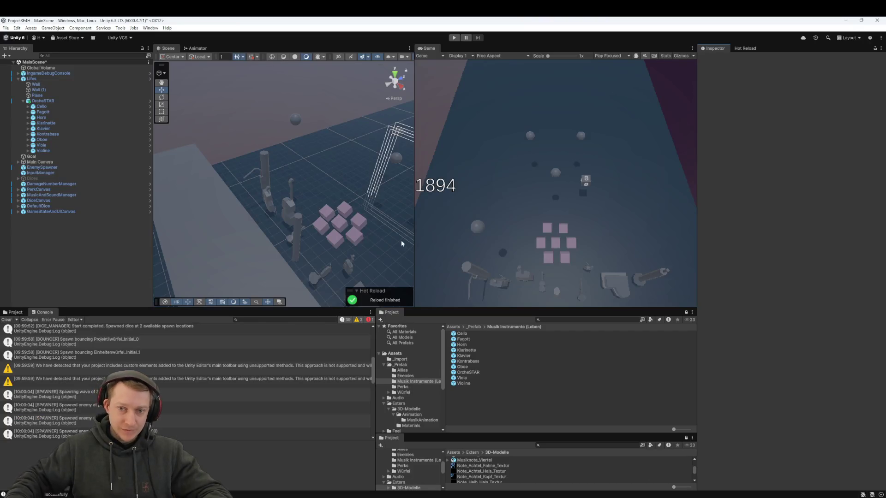
Enter play mode so the dice and health-barred enemies spawn
{"action": "left_click", "coordinate": [454, 38]}
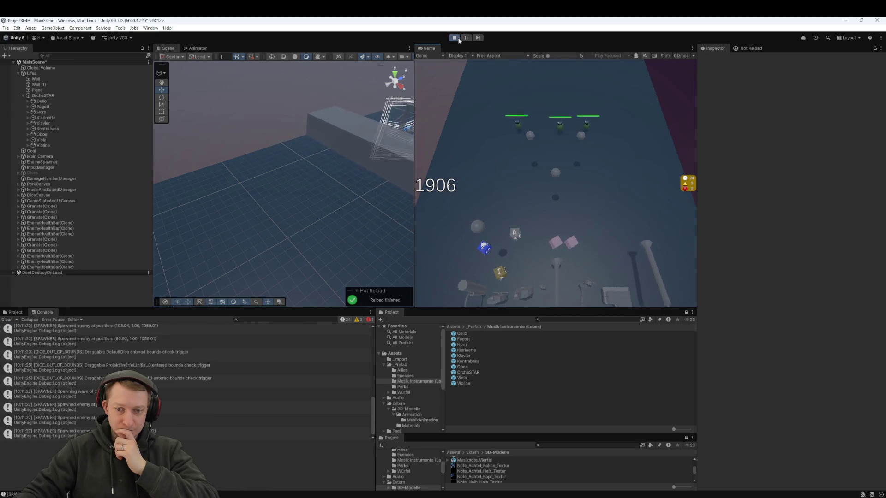
Stop the test run, nudge OrcheSTAR slightly along its Z axis, then select Lifes
{"action": "left_click", "coordinate": [458, 40]}
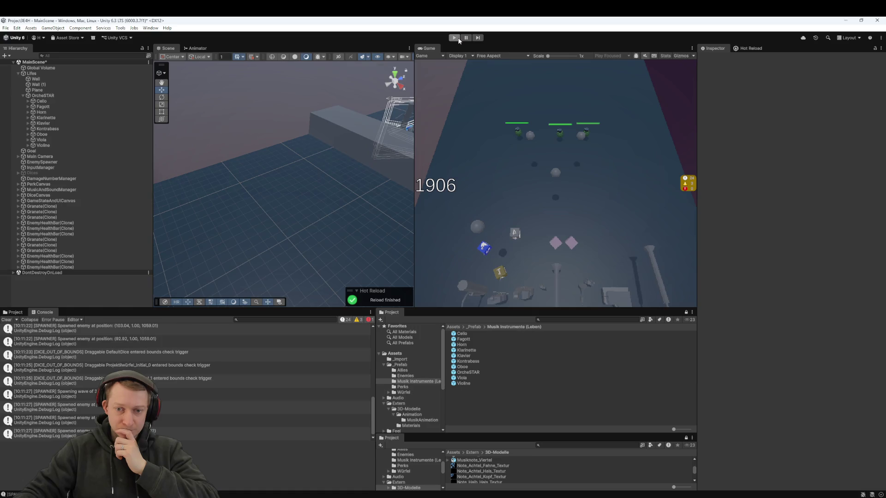
{"action": "left_click", "coordinate": [46, 101]}
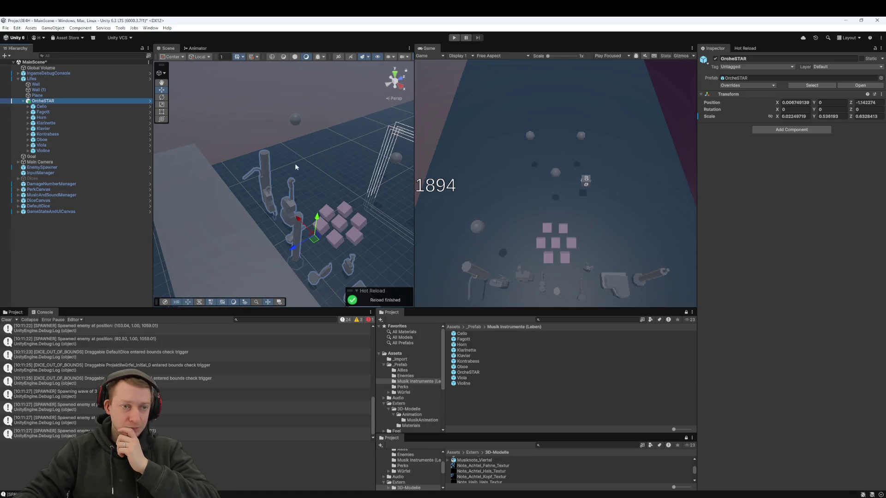
{"action": "left_click_drag", "start_coordinate": [294, 250], "coordinate": [303, 249]}
{"action": "left_click", "coordinate": [71, 257]}
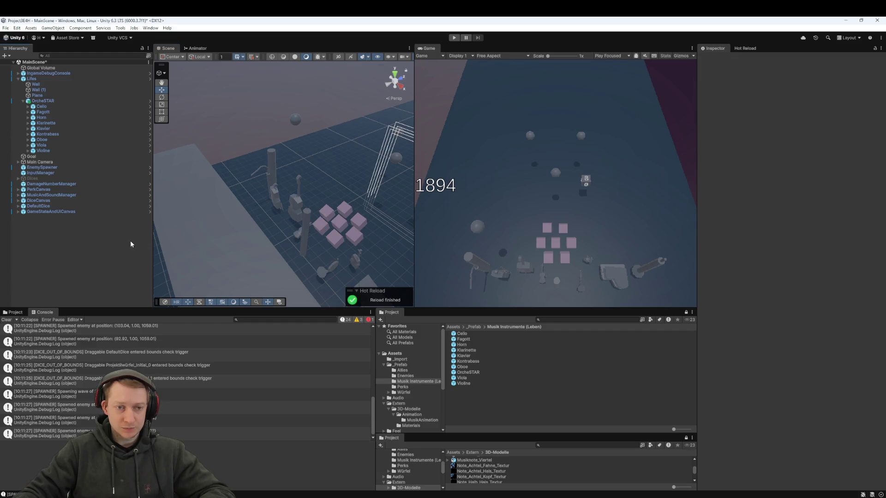
{"action": "left_click", "coordinate": [45, 77]}
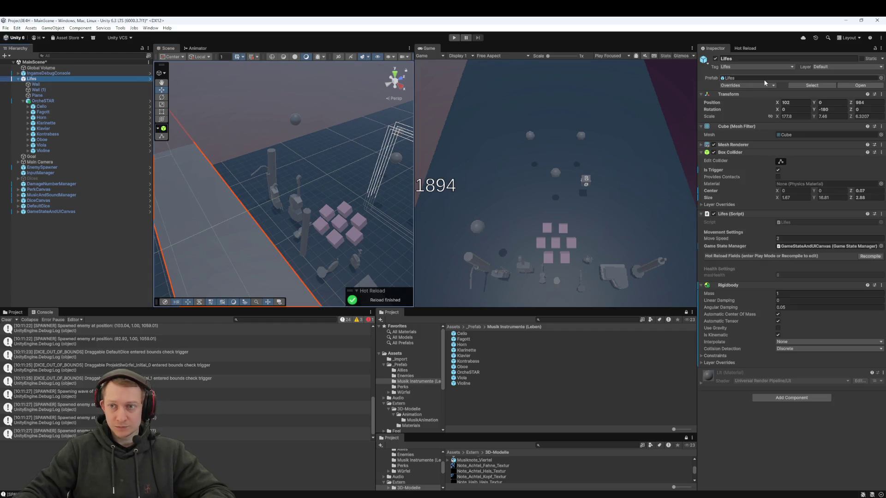
Review the Lifes Inspector, then navigate the Project panel up from _Prefab to the Assets root
{"action": "left_click", "coordinate": [764, 83]}
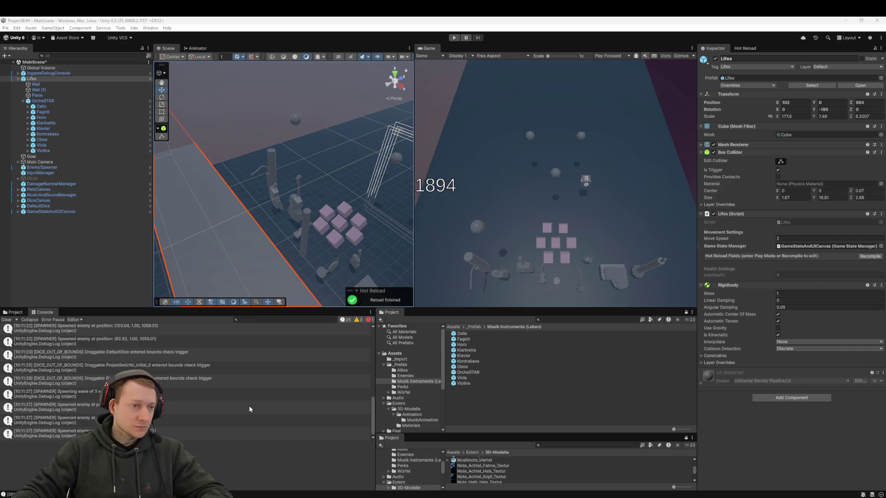
{"action": "left_click", "coordinate": [49, 291]}
{"action": "left_click", "coordinate": [476, 327]}
{"action": "left_click", "coordinate": [453, 327]}
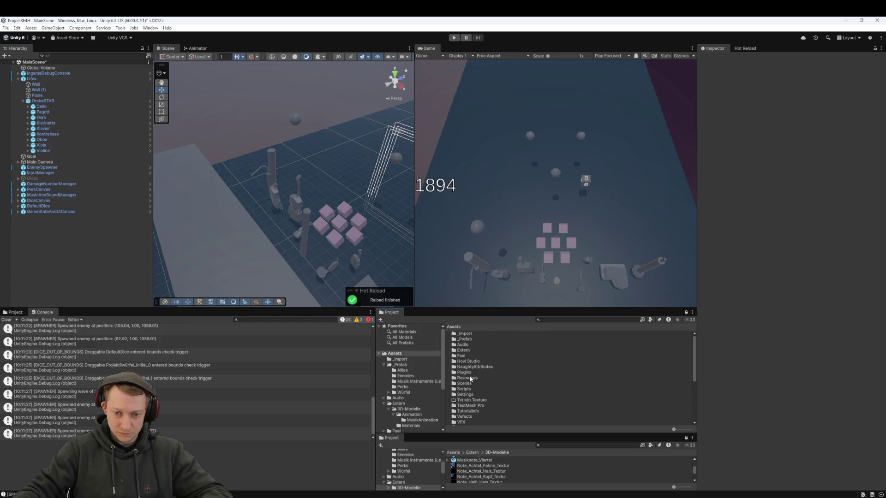
Delete GameManager.cs from Assets/Scripts and open the resulting missing-GameManager error in Rider
{"action": "double_click", "coordinate": [471, 388]}
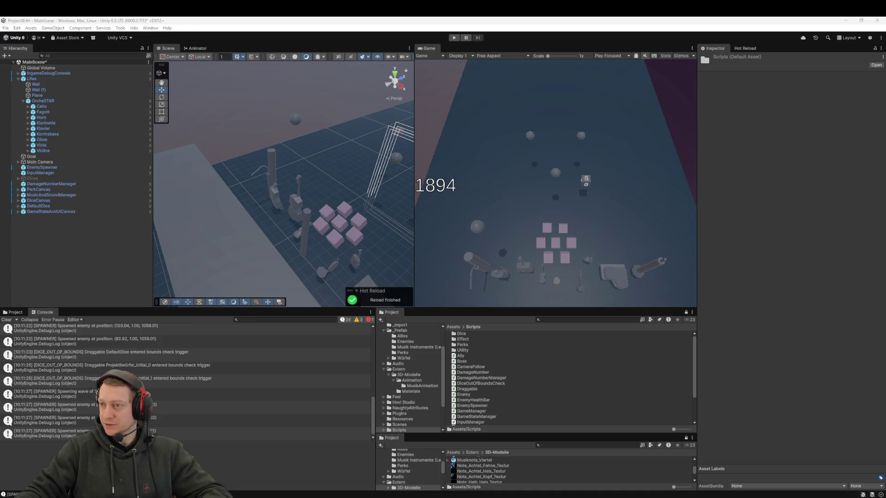
{"action": "left_click", "coordinate": [475, 367]}
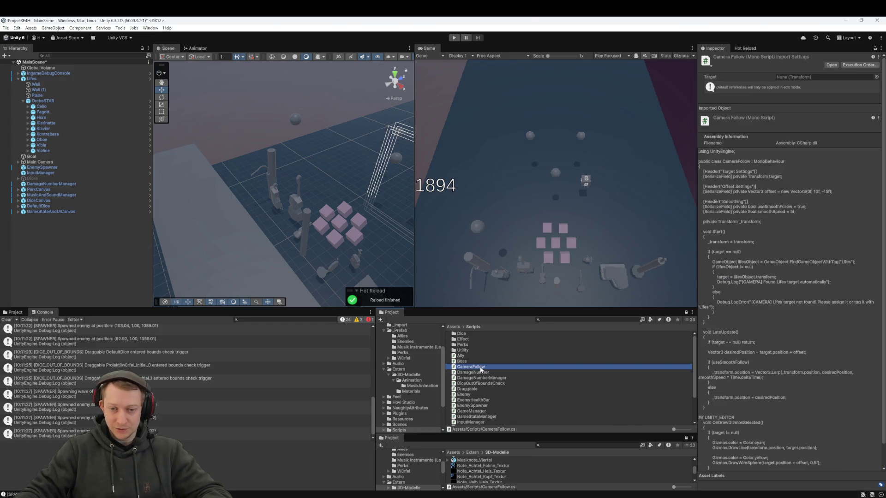
{"action": "left_click", "coordinate": [486, 411]}
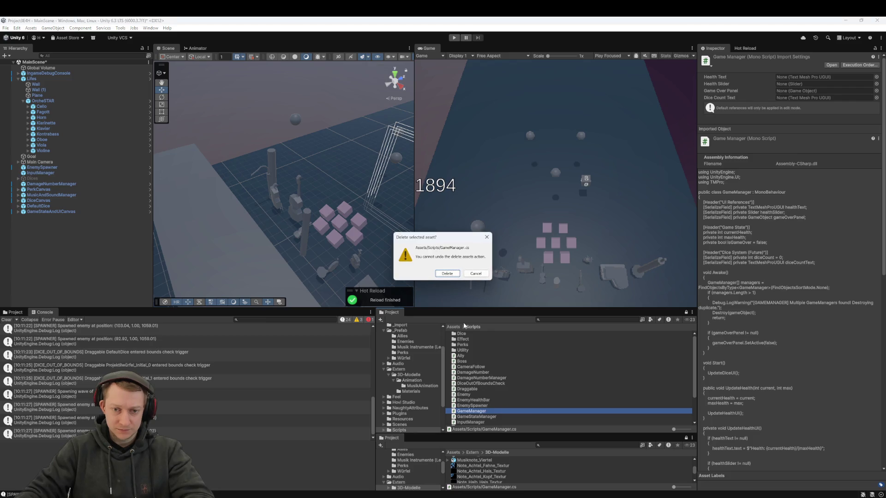
{"action": "left_click", "coordinate": [448, 275]}
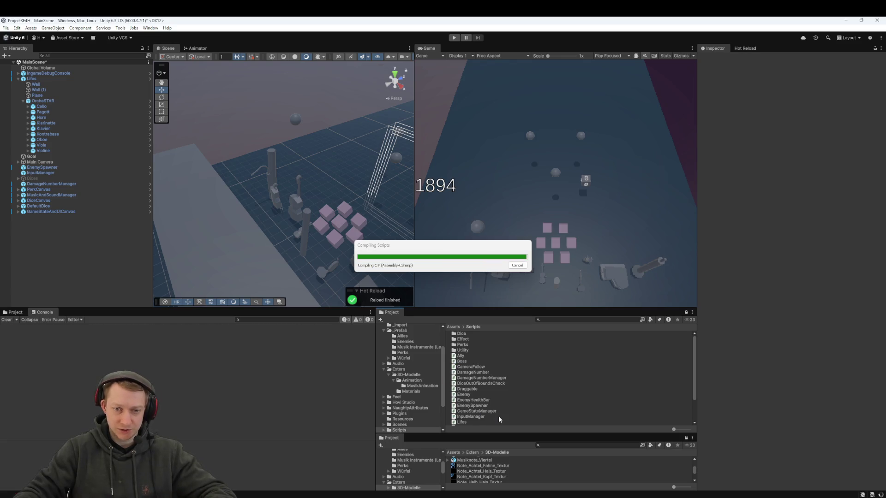
{"action": "double_click", "coordinate": [183, 328]}
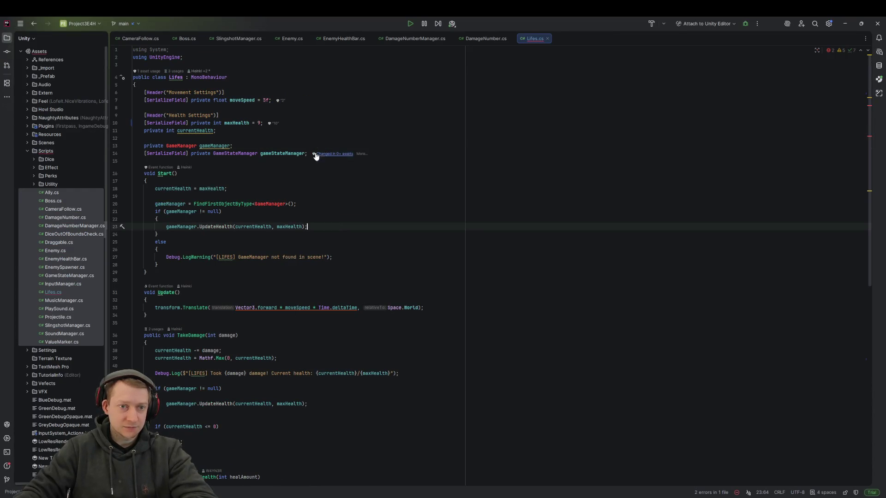
Remove the gameManager field, its lookup in Start, and the null check in TakeDamage from Lifes.cs
{"action": "left_click_drag", "start_coordinate": [232, 145], "coordinate": [144, 138]}
{"action": "key", "text": "BackSpace"}
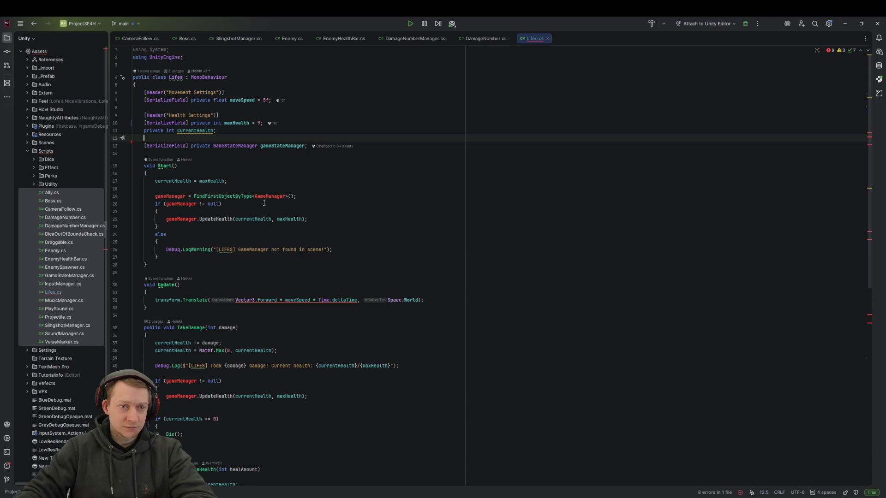
{"action": "left_click_drag", "start_coordinate": [168, 229], "coordinate": [103, 197]}
{"action": "key", "text": "BackSpace"}
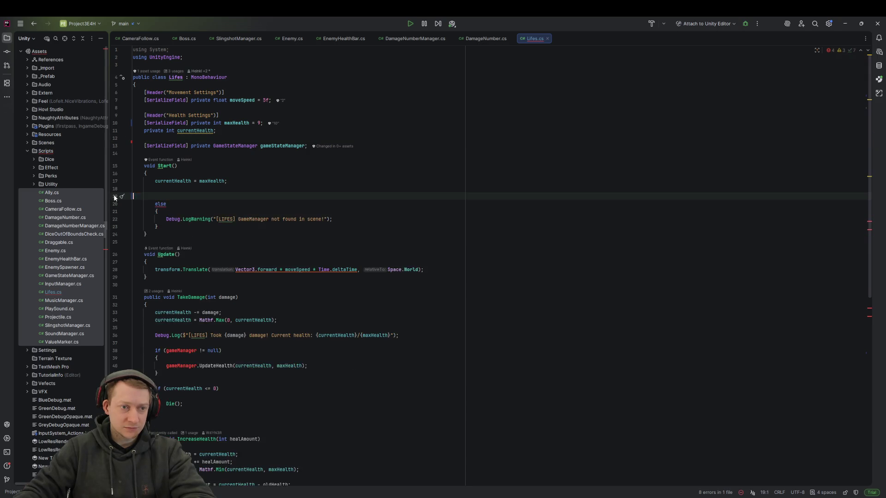
{"action": "mouse_move", "coordinate": [167, 367]}
{"action": "left_mouse_down"}
{"action": "mouse_move", "coordinate": [116, 335]}
{"action": "mouse_move", "coordinate": [153, 457]}
{"action": "mouse_move", "coordinate": [138, 480]}
{"action": "mouse_move", "coordinate": [109, 375]}
{"action": "left_mouse_up"}
{"action": "key", "text": "BackSpace"}
{"action": "scroll", "coordinate": [272, 367], "scroll_direction": "down", "scroll_amount": 5}
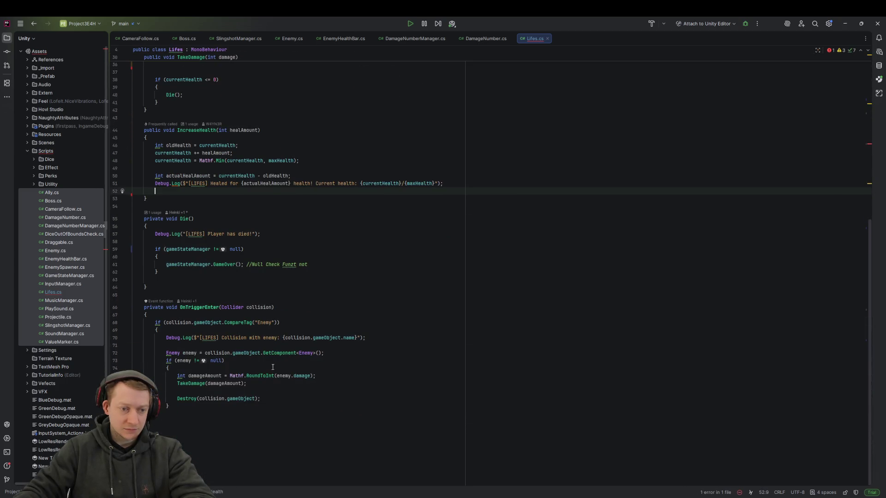
{"action": "scroll", "coordinate": [619, 331], "scroll_direction": "up", "scroll_amount": 3}
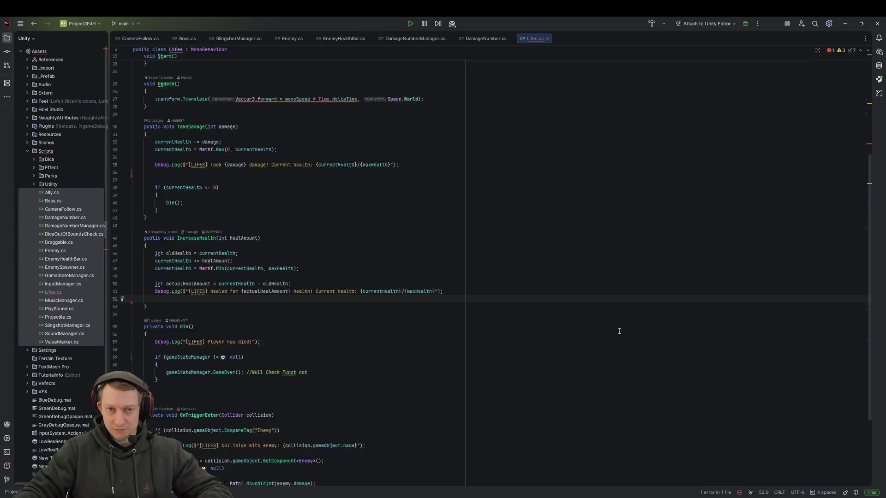
{"action": "scroll", "coordinate": [619, 331], "scroll_direction": "up", "scroll_amount": 5}
Delete the leftover else block in Start flagged by Unity's remaining compile error
{"action": "key", "text": "alt+Tab"}
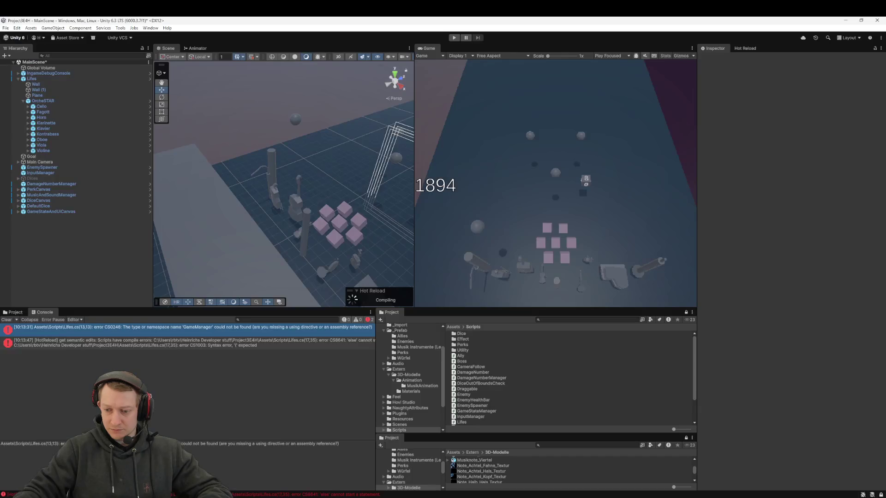
{"action": "double_click", "coordinate": [162, 344]}
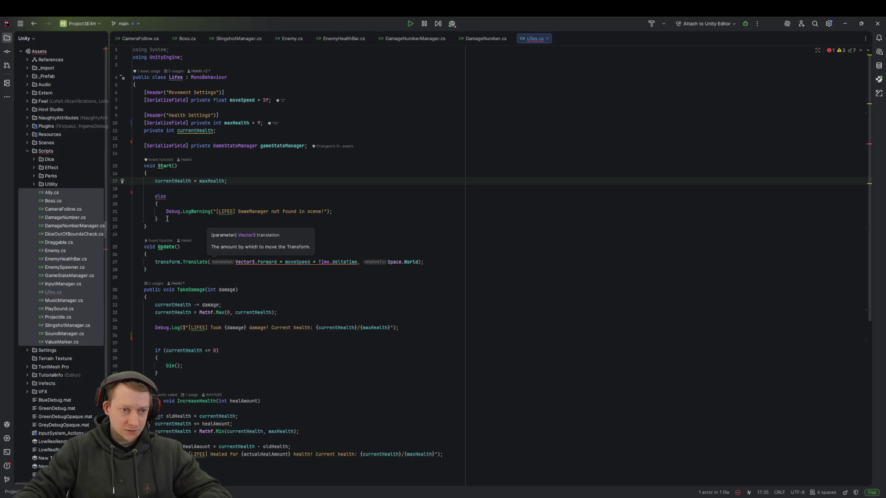
{"action": "left_click_drag", "start_coordinate": [167, 218], "coordinate": [157, 190]}
{"action": "key", "text": "BackSpace"}
{"action": "key", "text": "BackSpace"}
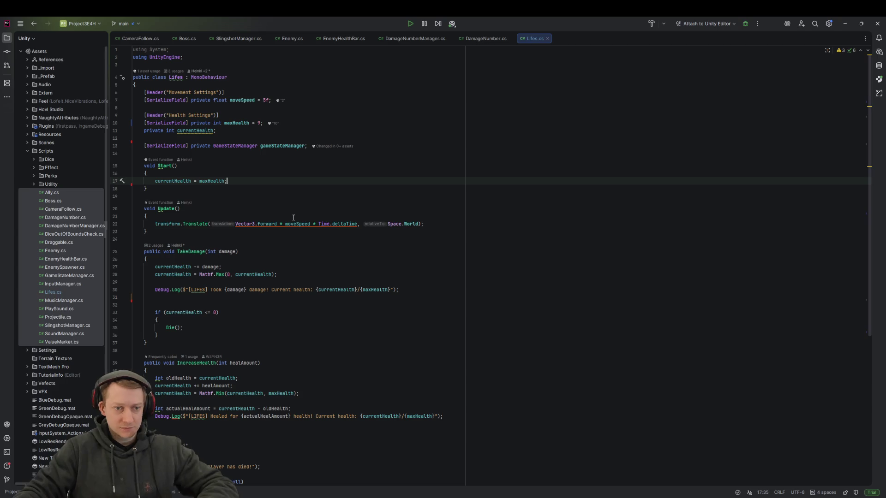
{"action": "scroll", "coordinate": [233, 375], "scroll_direction": "down", "scroll_amount": 7}
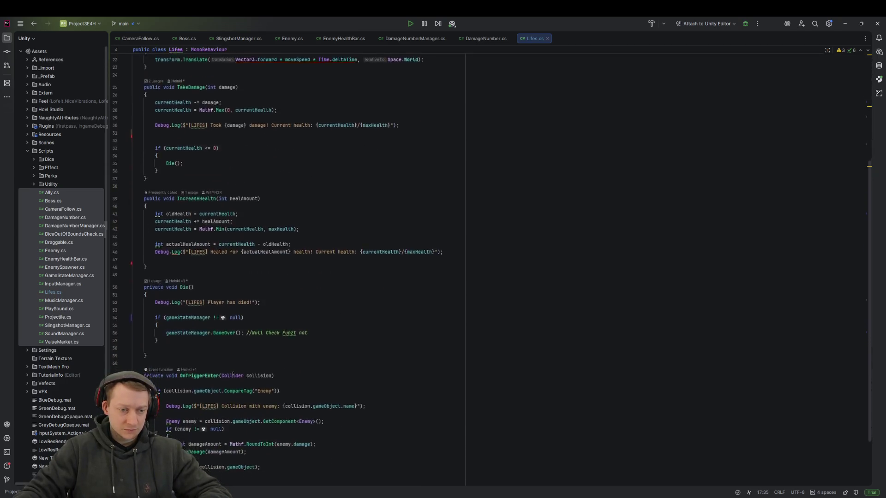
{"action": "scroll", "coordinate": [233, 374], "scroll_direction": "down", "scroll_amount": 3}
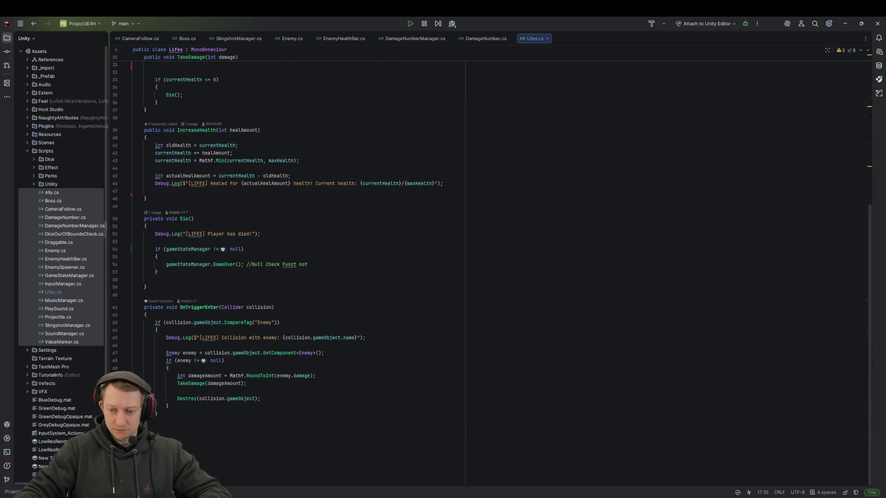
{"action": "left_click", "coordinate": [752, 467]}
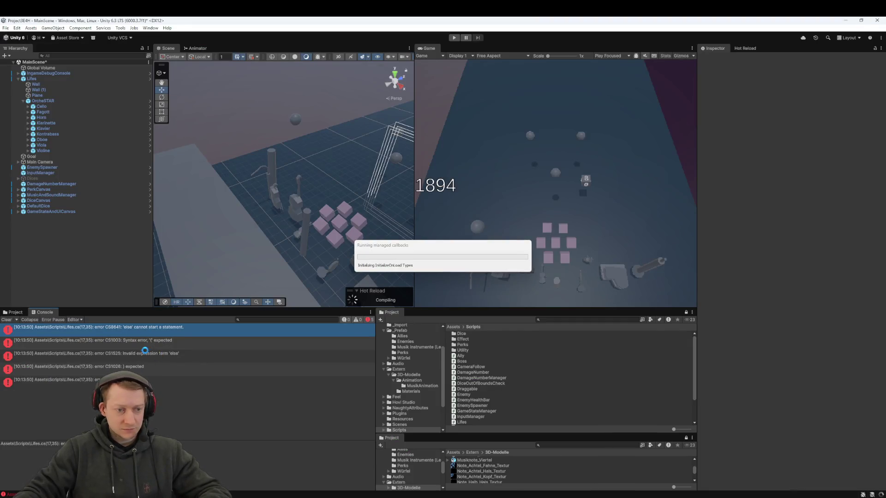
Open the newest NullReferenceException in Rider to inspect the HistoryObject constructor
{"action": "left_click", "coordinate": [186, 342]}
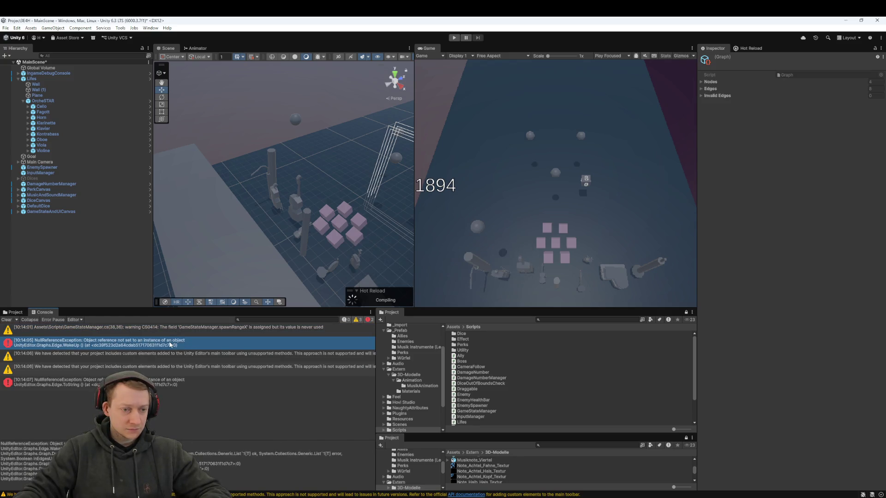
{"action": "left_click", "coordinate": [153, 381]}
{"action": "double_click", "coordinate": [148, 381]}
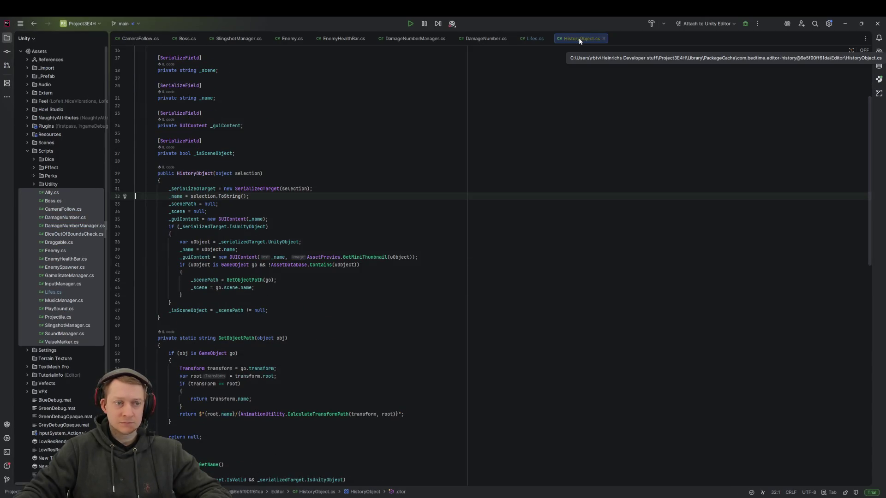
{"action": "left_click", "coordinate": [451, 189]}
{"action": "scroll", "coordinate": [459, 192], "scroll_direction": "up", "scroll_amount": 5}
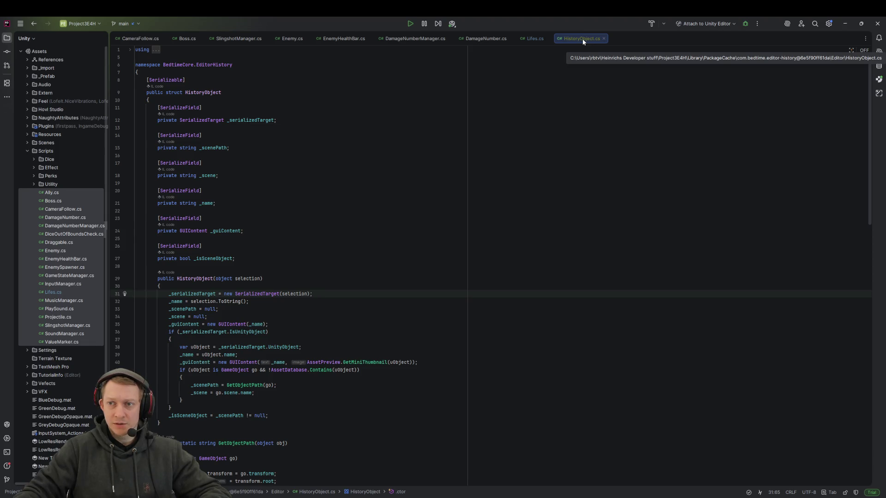
Close HistoryObject.cs and clear Unity's console
{"action": "middle_click", "coordinate": [582, 39]}
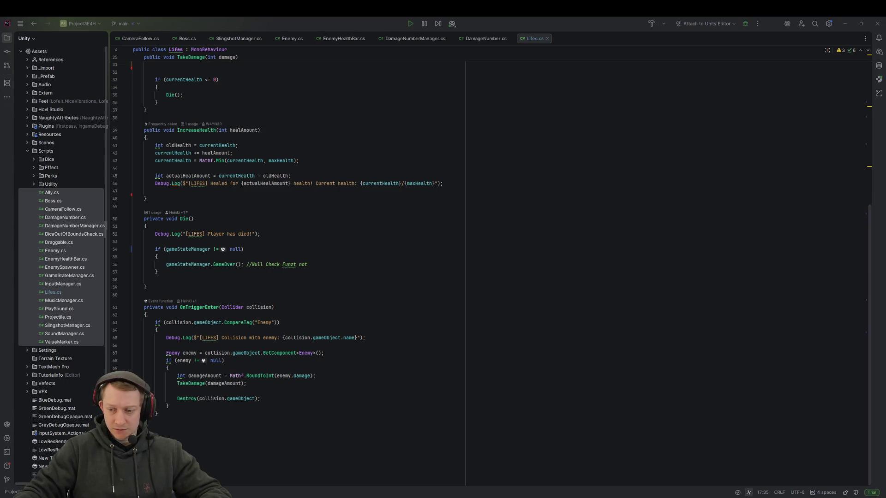
{"action": "key", "text": "alt+Tab"}
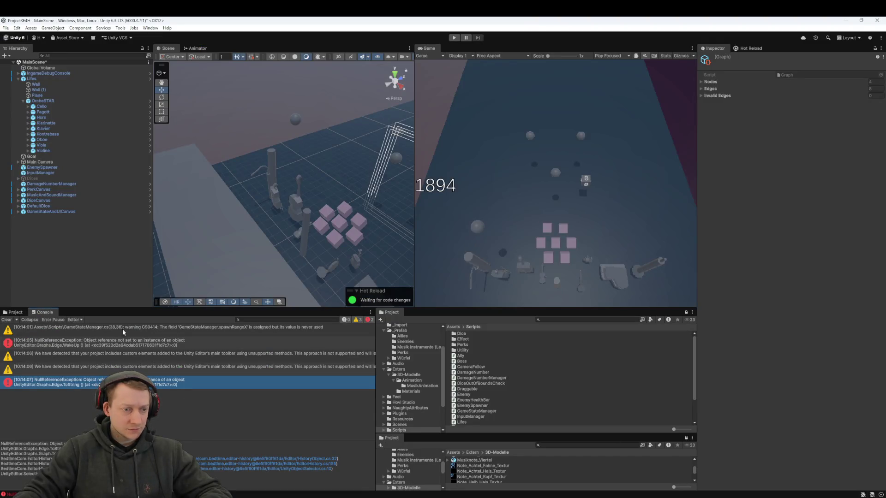
{"action": "left_click", "coordinate": [14, 319]}
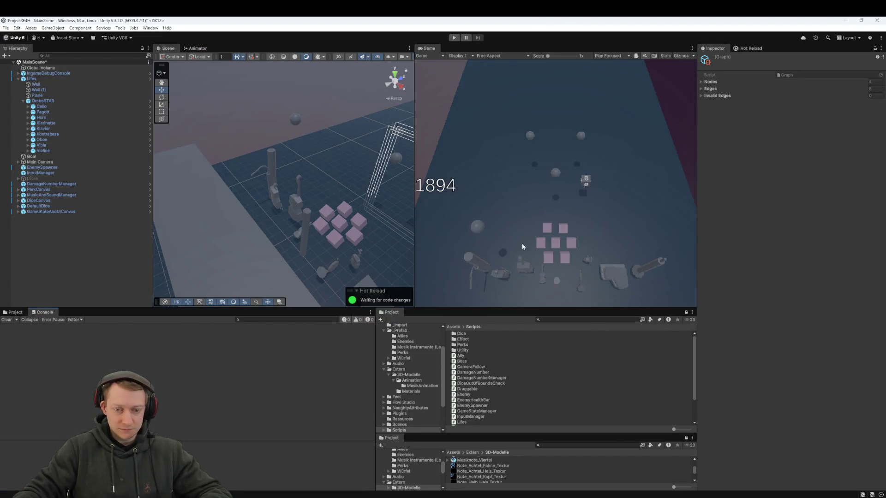
Enlarge the lower Project panel, then run and stop a Play-mode test
{"action": "left_click_drag", "start_coordinate": [488, 434], "coordinate": [488, 401]}
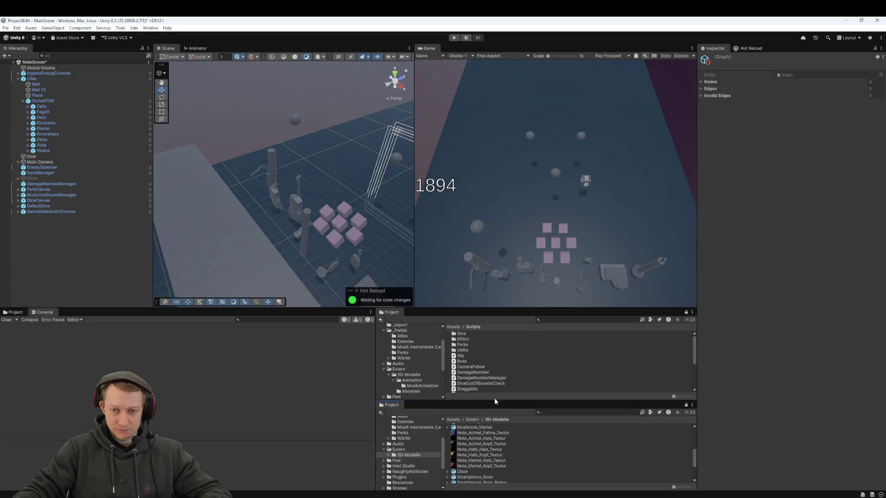
{"action": "left_click", "coordinate": [453, 38]}
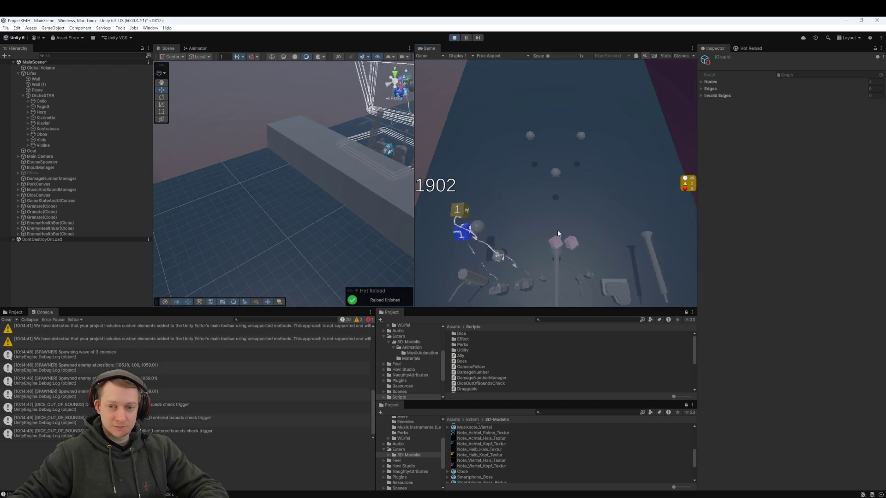
{"action": "left_click", "coordinate": [455, 37]}
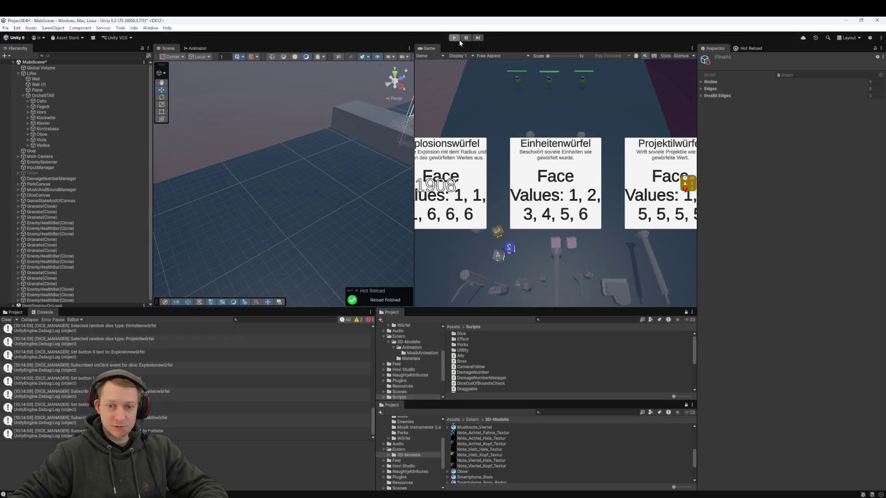
Set the Oboe's Transform Scale to 0.5 on X, Y and Z
{"action": "double_click", "coordinate": [72, 118]}
{"action": "double_click", "coordinate": [63, 112]}
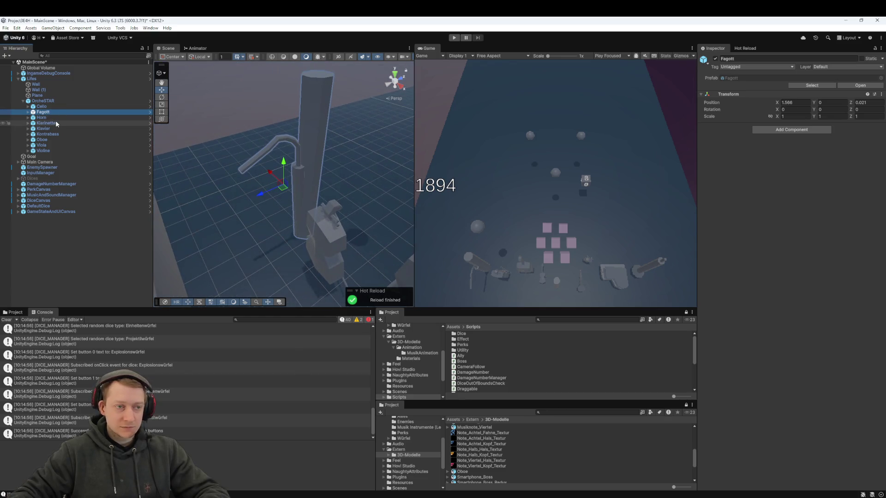
{"action": "double_click", "coordinate": [51, 140]}
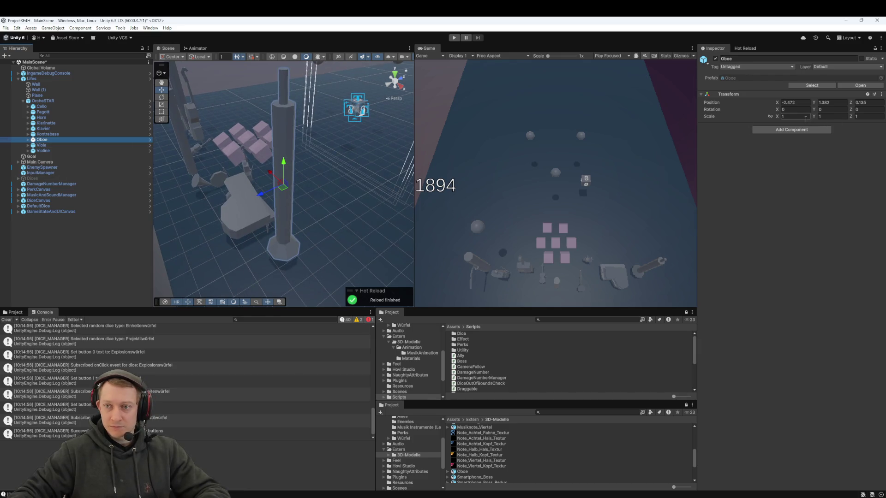
{"action": "type", "text": "0.5"}
{"action": "key", "text": "Tab"}
{"action": "type", "text": "0.5"}
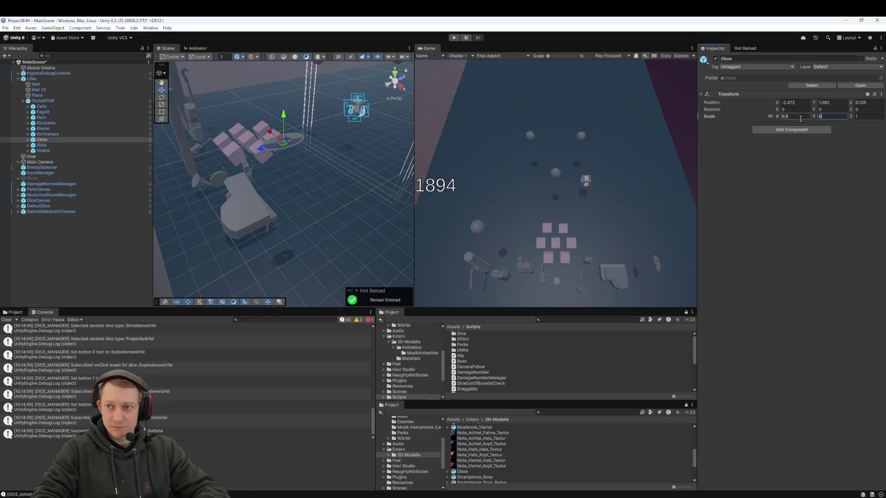
{"action": "key", "text": "Tab"}
{"action": "type", "text": "0.5"}
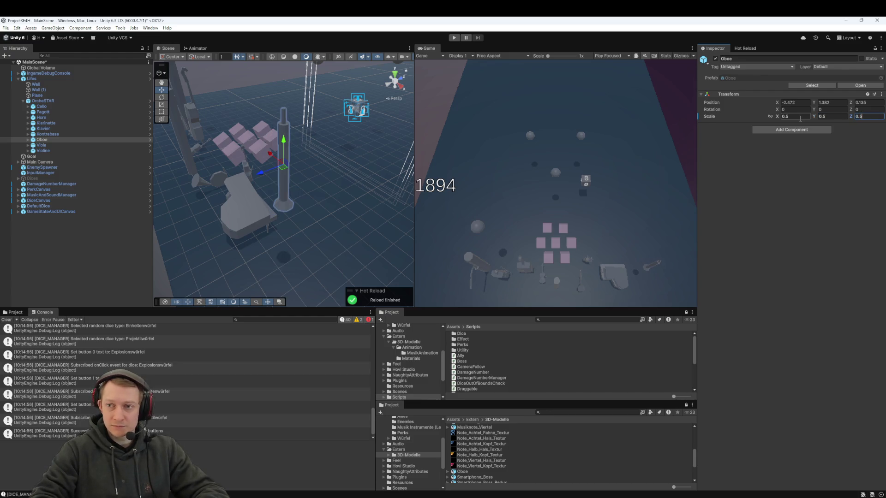
Set the Klarinette's Transform Scale to 0.5 on every axis
{"action": "left_click", "coordinate": [67, 146]}
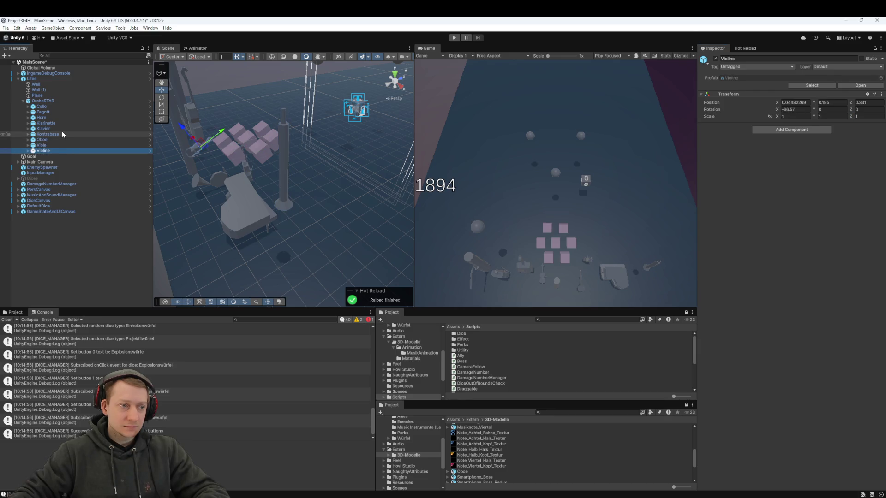
{"action": "left_click", "coordinate": [62, 132]}
{"action": "left_click", "coordinate": [61, 129]}
{"action": "left_click", "coordinate": [63, 123]}
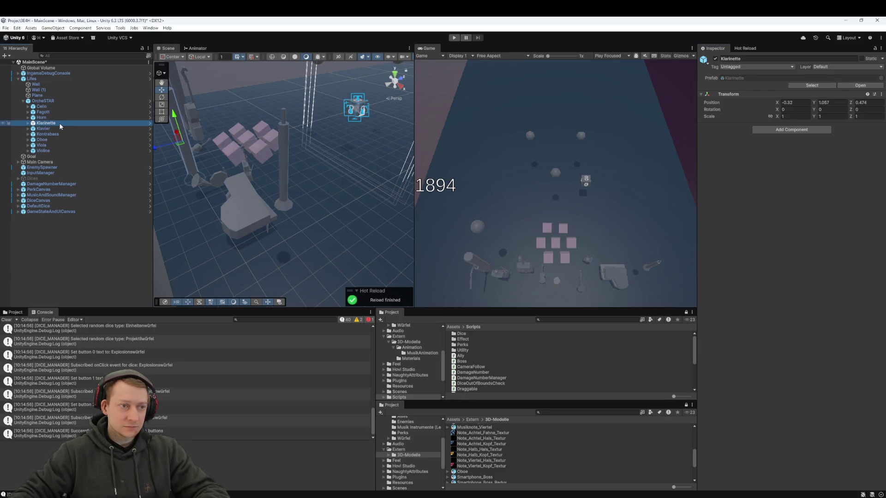
{"action": "double_click", "coordinate": [59, 122]}
{"action": "left_click", "coordinate": [789, 116]}
{"action": "type", "text": "0.50.5"}
{"action": "key", "text": "Tab"}
{"action": "type", "text": "0.5"}
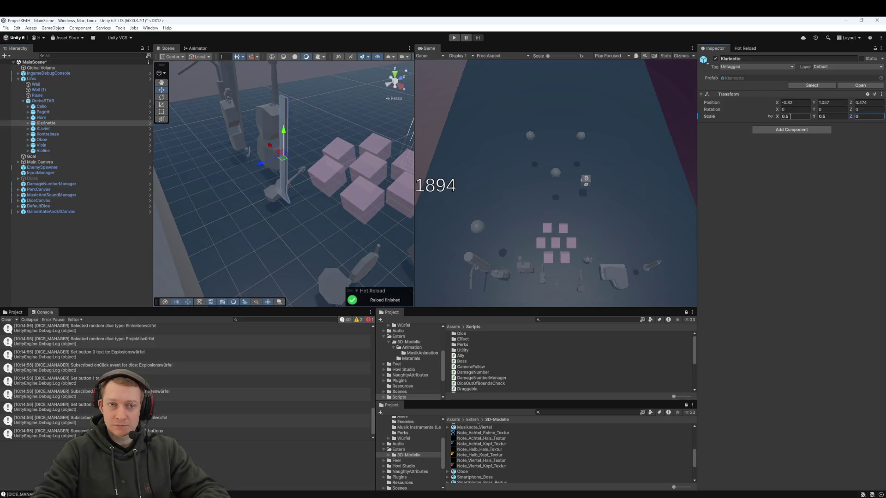
{"action": "mouse_move", "coordinate": [406, 182]}
{"action": "left_mouse_down"}
{"action": "mouse_move", "coordinate": [320, 164]}
{"action": "mouse_move", "coordinate": [236, 114]}
{"action": "mouse_move", "coordinate": [290, 132]}
{"action": "left_mouse_up"}
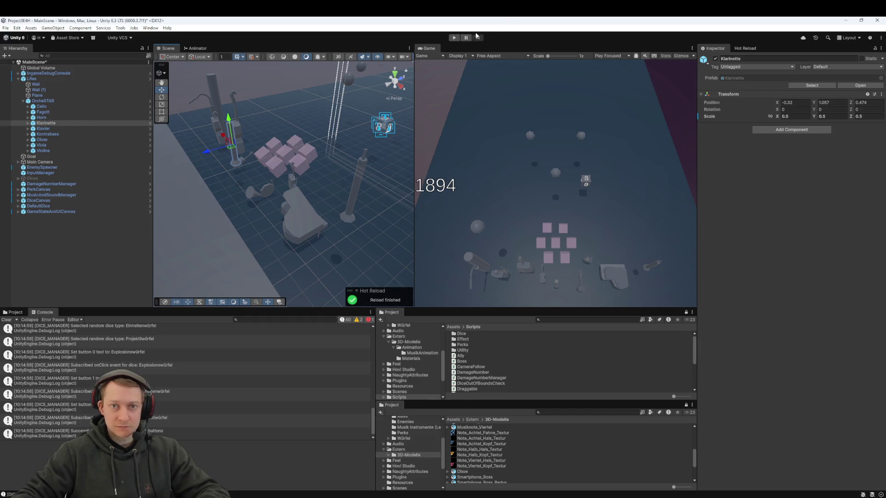
Play-test the half-size instruments, then save MainScene with Ctrl+S
{"action": "left_click", "coordinate": [455, 38]}
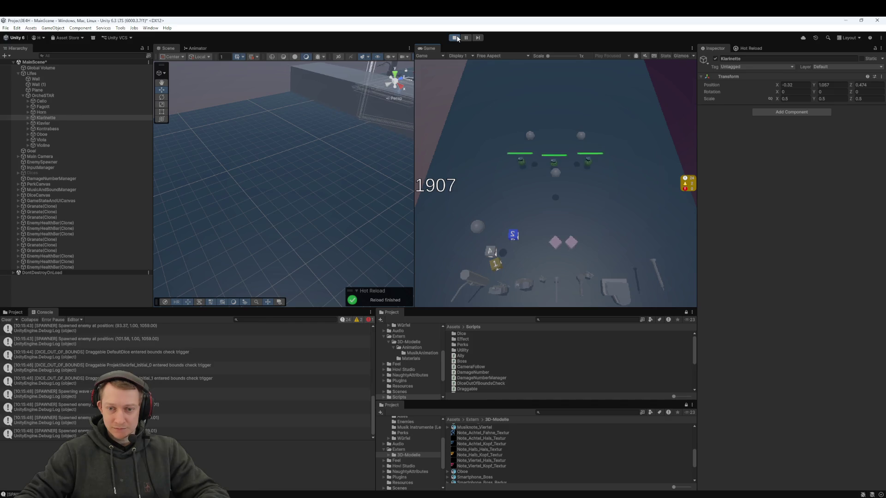
{"action": "left_click", "coordinate": [456, 38]}
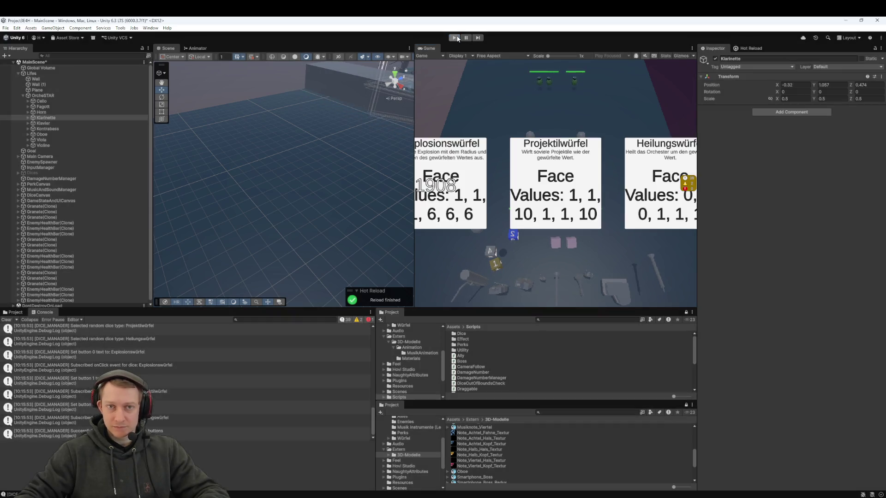
{"action": "left_click", "coordinate": [65, 241]}
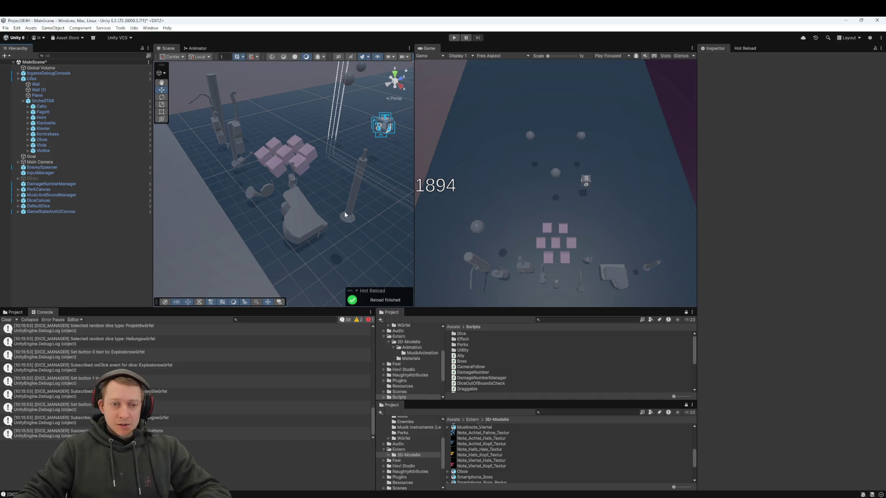
{"action": "key", "text": "ctrl+s"}
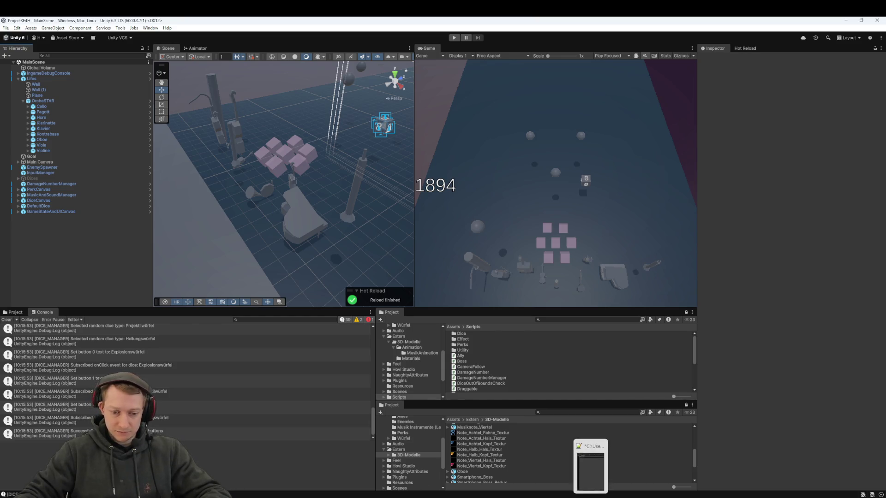
{"action": "left_click", "coordinate": [332, 466]}
Review the unstaged diffs for Lifes.cs and OrcheSTAR.prefab in Fork
{"action": "scroll", "coordinate": [261, 148], "scroll_direction": "down", "scroll_amount": 2}
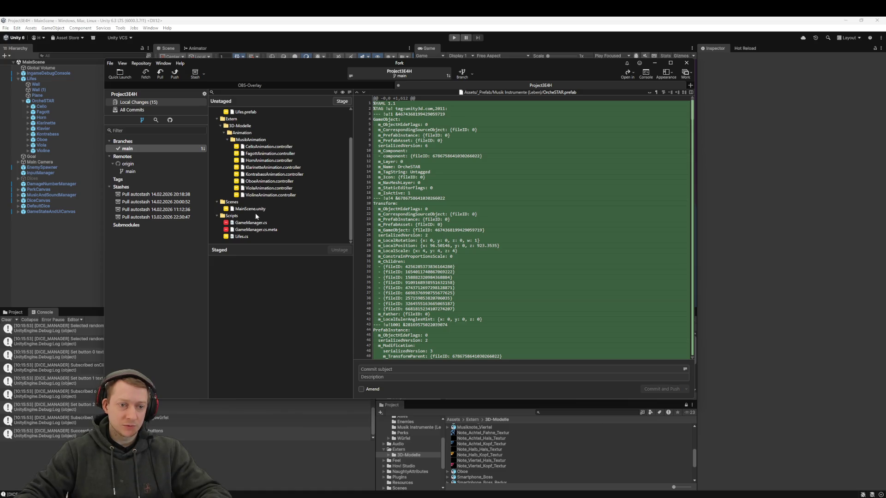
{"action": "left_click", "coordinate": [238, 237]}
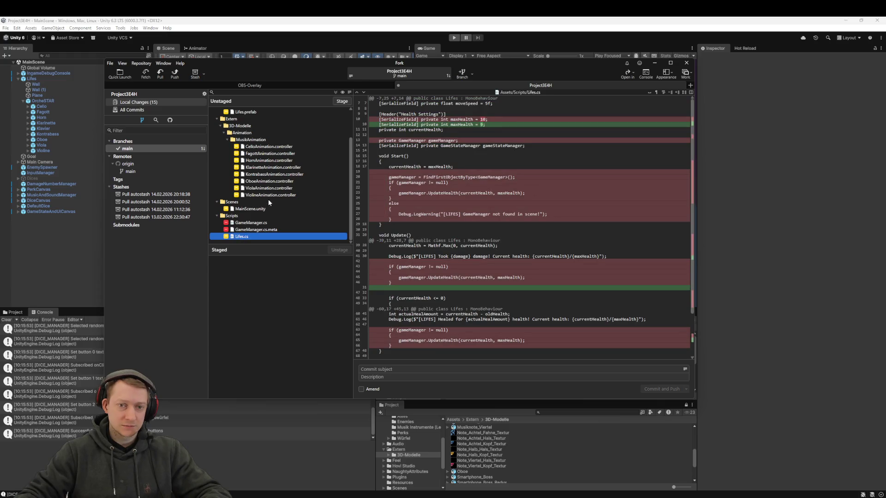
{"action": "scroll", "coordinate": [283, 193], "scroll_direction": "up", "scroll_amount": 2}
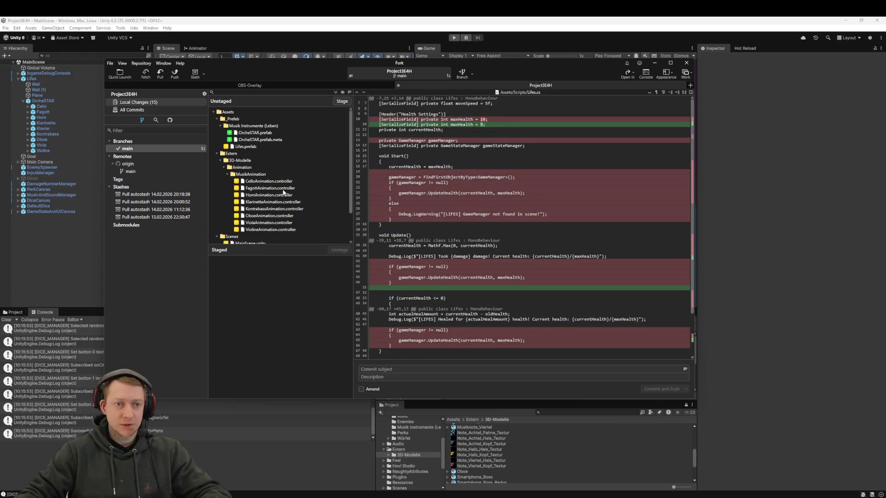
{"action": "left_click", "coordinate": [265, 133]}
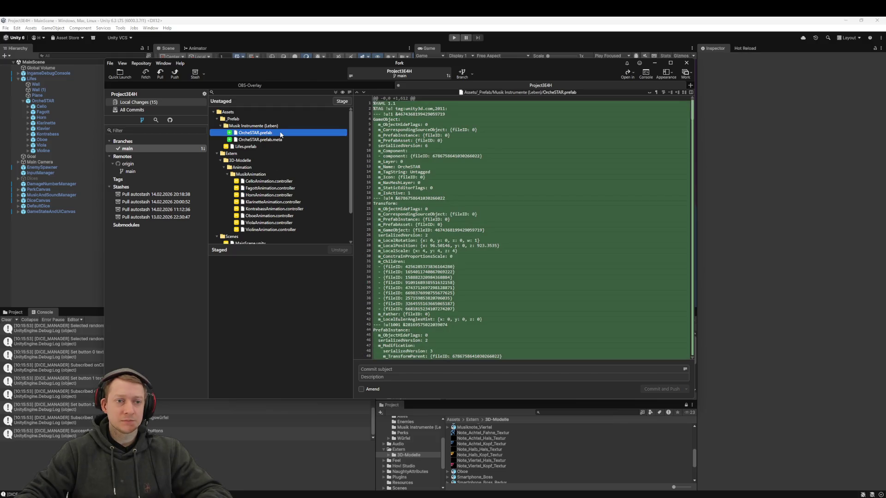
{"action": "scroll", "coordinate": [286, 147], "scroll_direction": "down", "scroll_amount": 2}
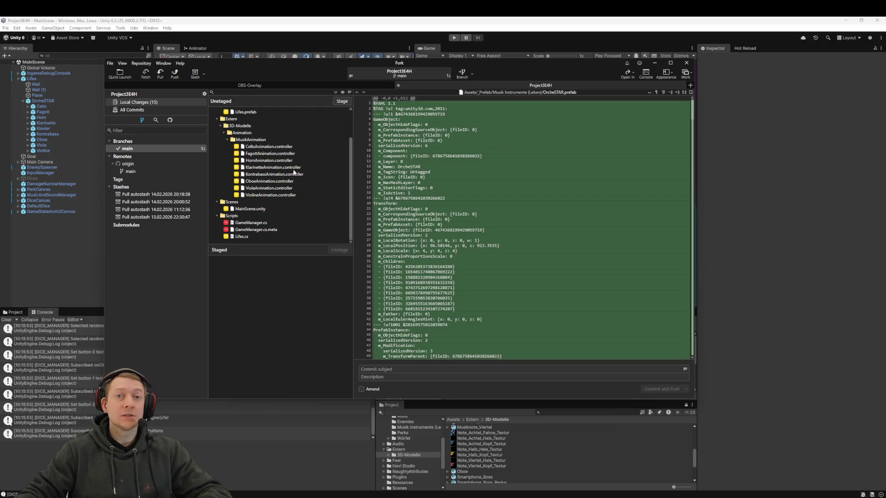
Stage all files and commit-and-push them as "feat: cleanup and add orcheSTAR"
{"action": "key", "text": "ctrl+a"}
{"action": "left_click_drag", "start_coordinate": [268, 171], "coordinate": [280, 327]}
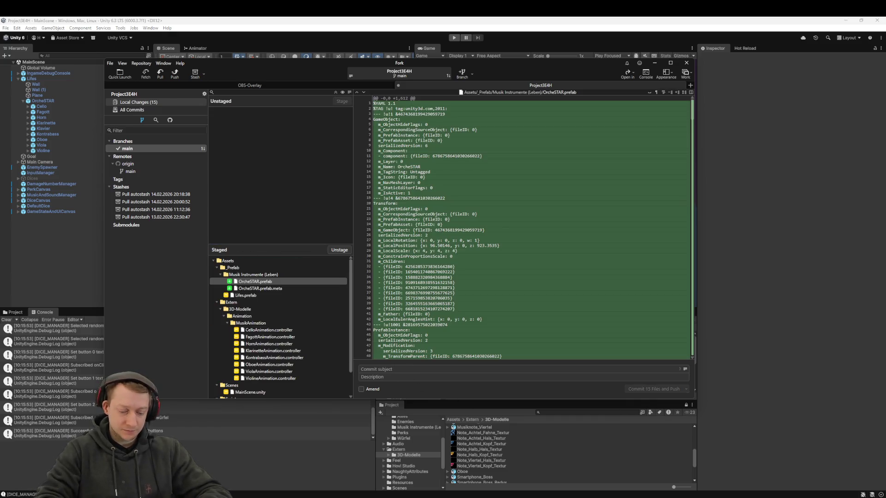
{"action": "type", "text": "feat: cleanup and add"}
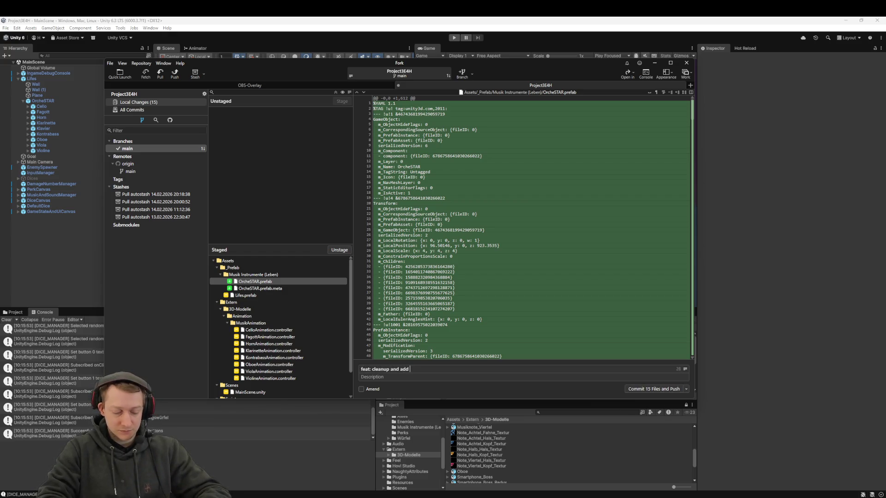
{"action": "type", "text": "AR"}
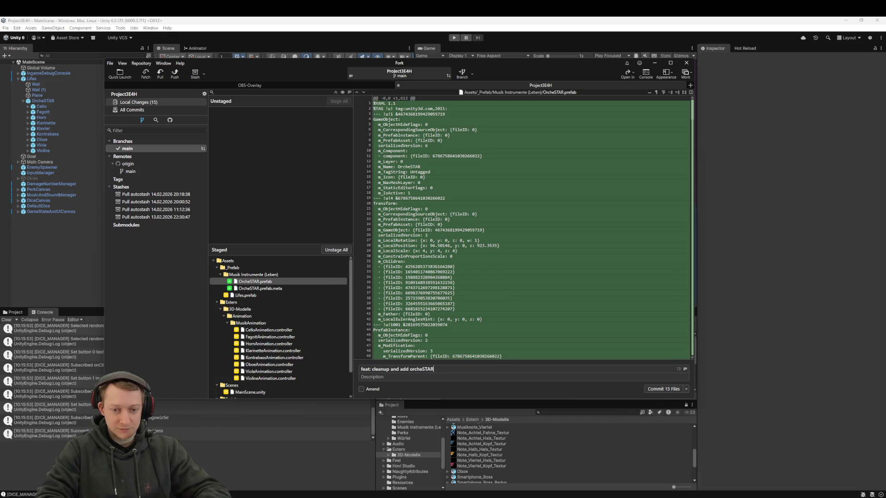
{"action": "key", "text": "ctrl"}
{"action": "key", "text": "ctrl+Return"}
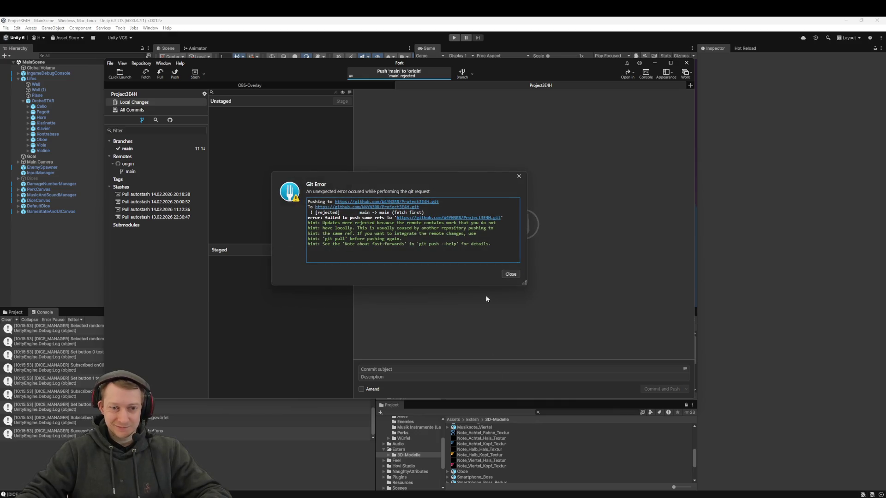
{"action": "left_click", "coordinate": [506, 273]}
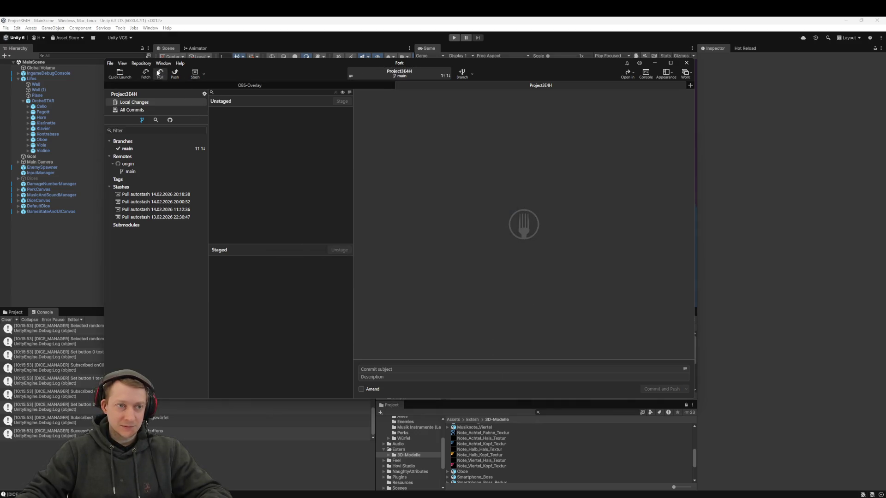
Pull from origin/main, then push the orcheSTAR commit to origin/main
{"action": "left_click", "coordinate": [160, 73]}
{"action": "left_click", "coordinate": [450, 257]}
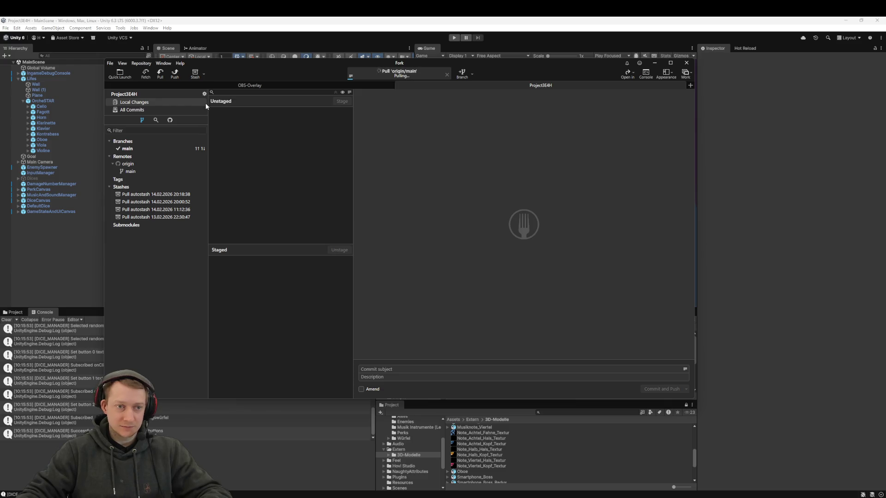
{"action": "left_click", "coordinate": [174, 73]}
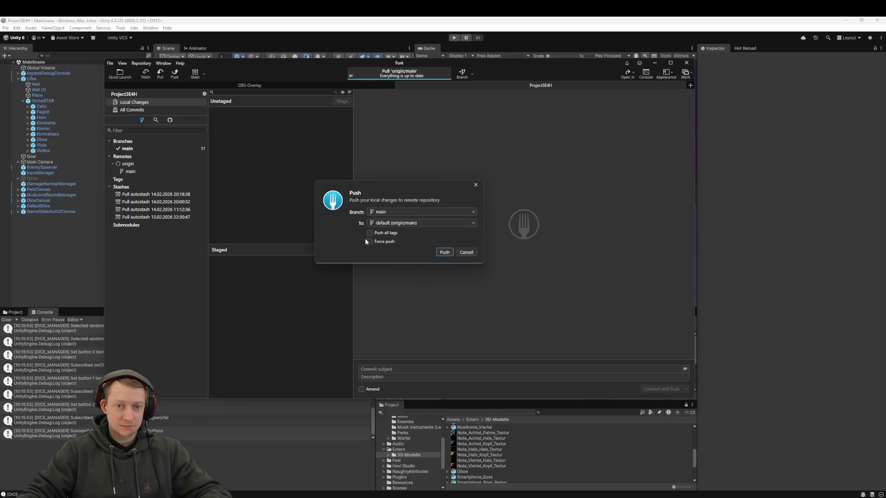
{"action": "left_click", "coordinate": [443, 252]}
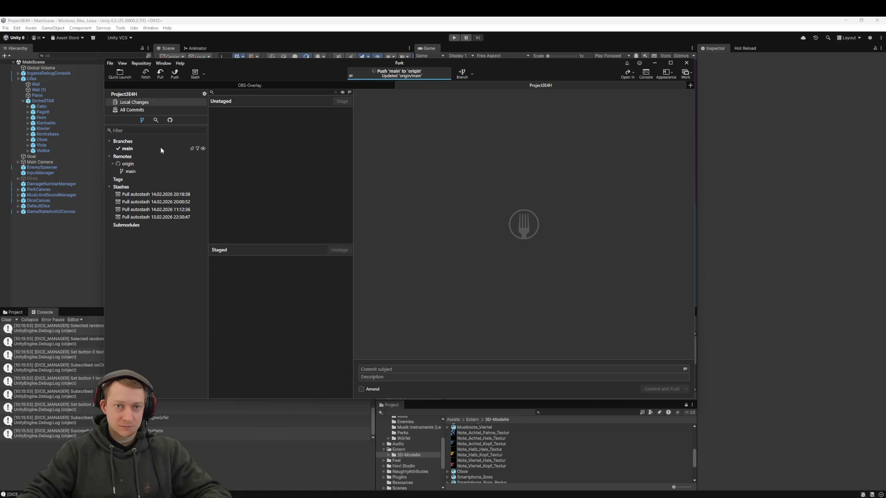
Check the new cleanup commit in All Commits, then return to Unity
{"action": "left_click", "coordinate": [158, 109]}
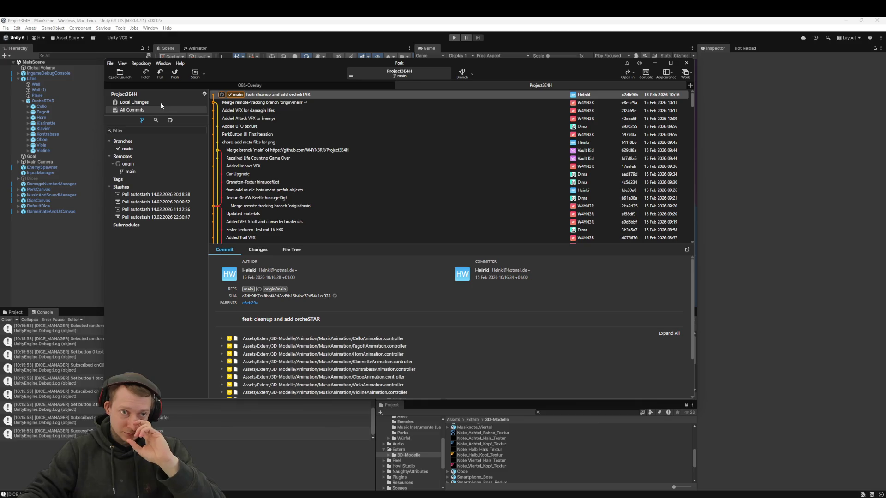
{"action": "left_click", "coordinate": [253, 103]}
{"action": "left_click", "coordinate": [283, 94]}
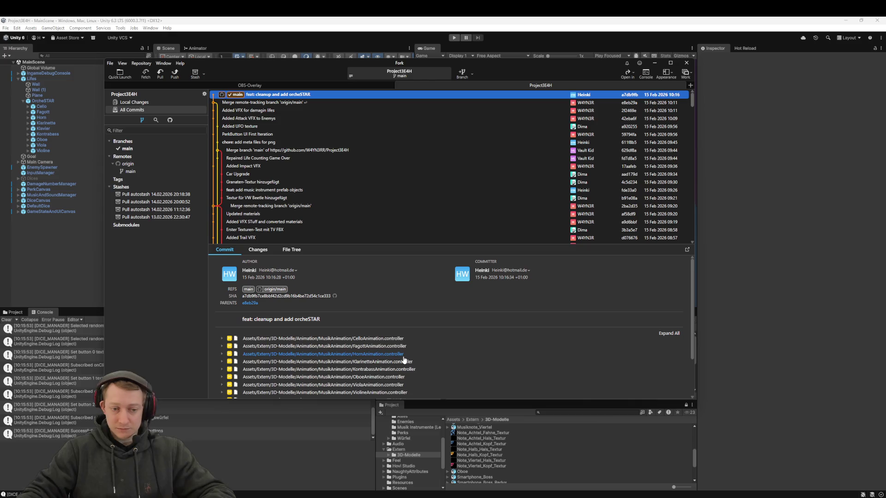
{"action": "left_click", "coordinate": [370, 21]}
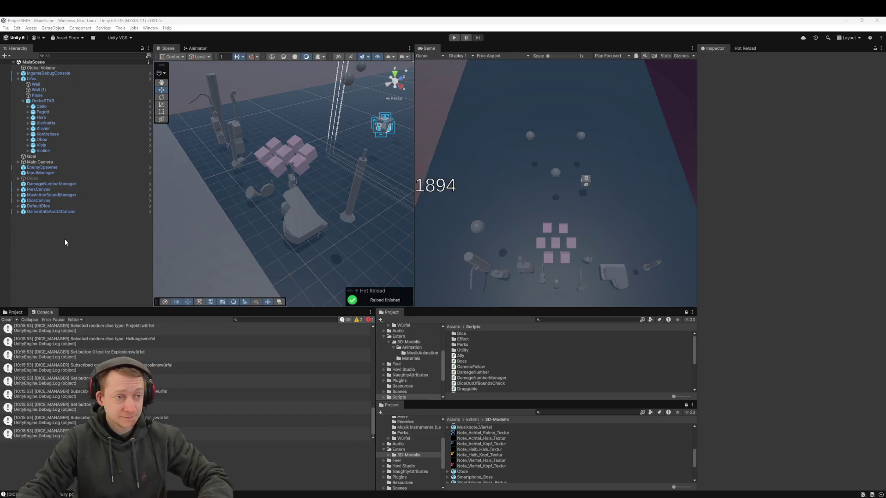
{"action": "key", "text": "super+shift+s"}
{"action": "mouse_move", "coordinate": [9, 57]}
{"action": "left_mouse_down"}
{"action": "mouse_move", "coordinate": [42, 116]}
{"action": "mouse_move", "coordinate": [132, 231]}
{"action": "mouse_move", "coordinate": [155, 224]}
{"action": "left_mouse_up"}
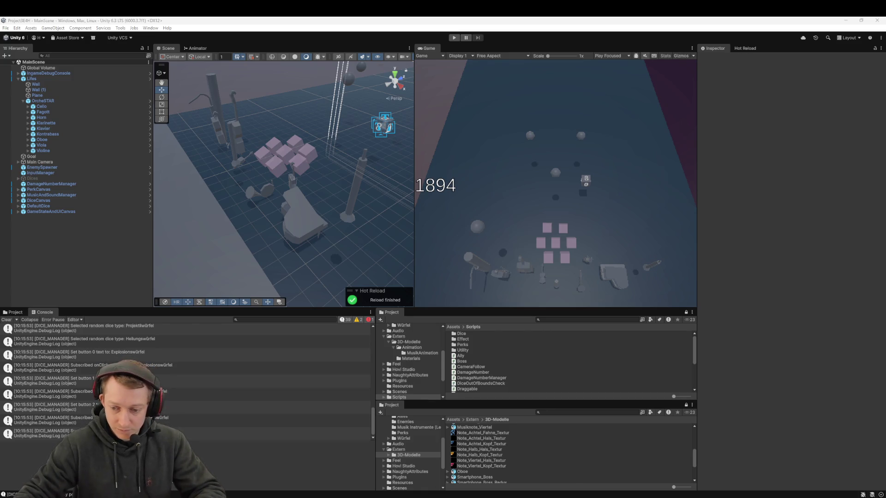
{"action": "key", "text": "alt+Tab"}
In Rider, expand the Dice scripts folder and look through DiceButton.cs and DiceType.cs
{"action": "left_click", "coordinate": [186, 239]}
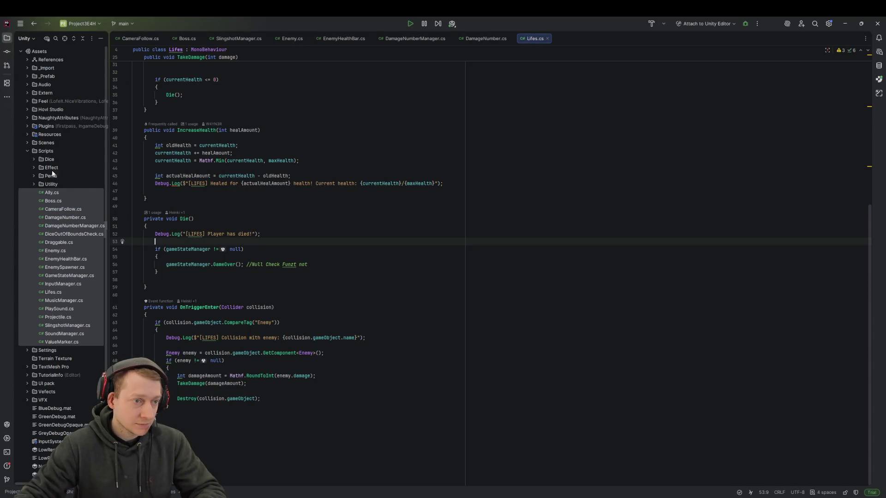
{"action": "left_click", "coordinate": [34, 159]}
{"action": "left_click", "coordinate": [64, 169]}
{"action": "key", "text": "Down"}
{"action": "key", "text": "Down"}
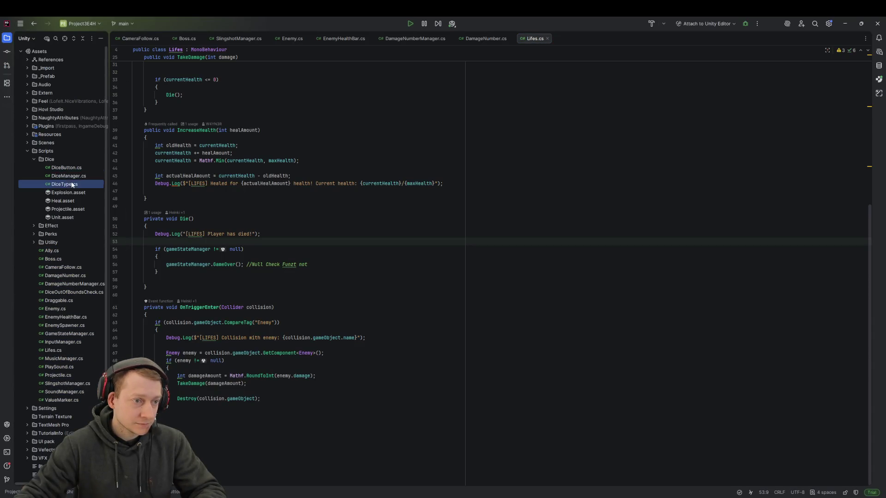
{"action": "left_click", "coordinate": [76, 169]}
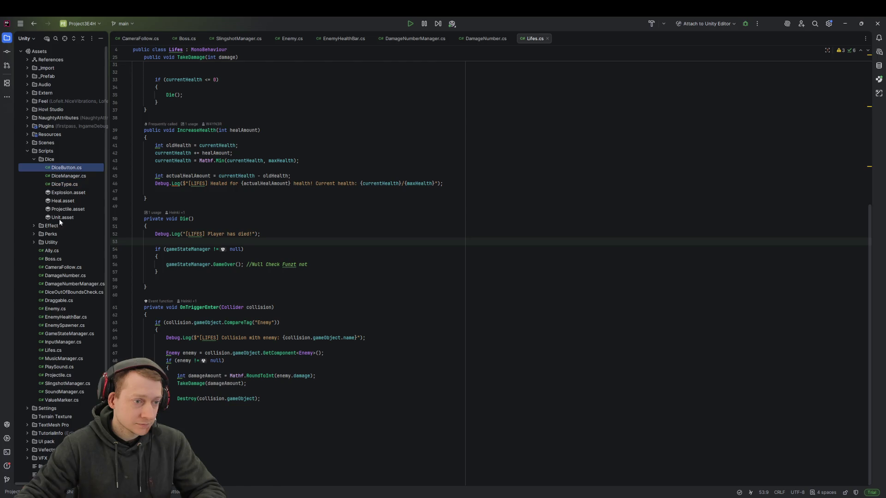
Open HealEffect.cs from the Effect folder, review it, then return to Unity
{"action": "left_click", "coordinate": [34, 226]}
{"action": "double_click", "coordinate": [76, 251]}
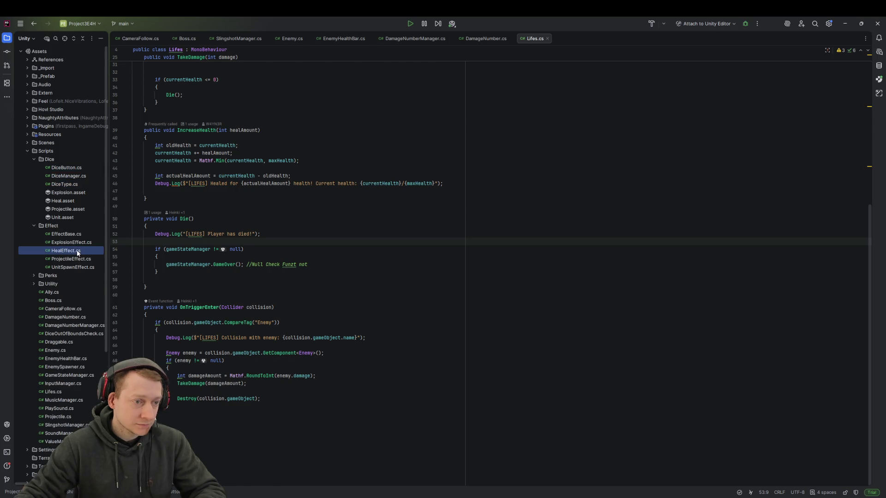
{"action": "left_click", "coordinate": [408, 238]}
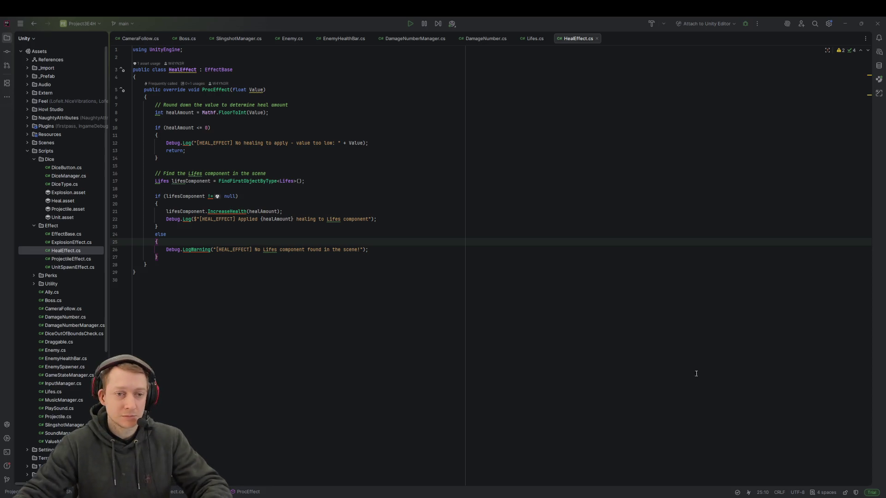
{"action": "key", "text": "alt+Tab"}
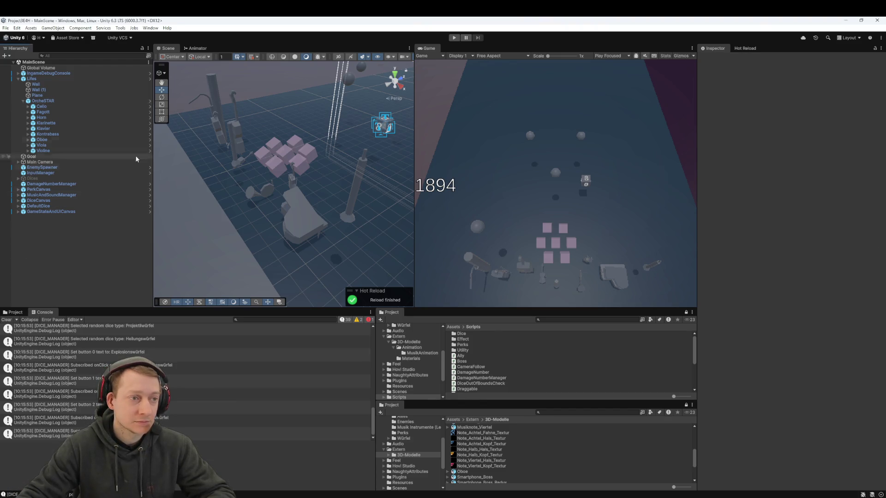
Focus the Cello, add a Rigidbody to it, and test it in a brief play-mode run
{"action": "left_click", "coordinate": [41, 106]}
{"action": "key", "text": "f"}
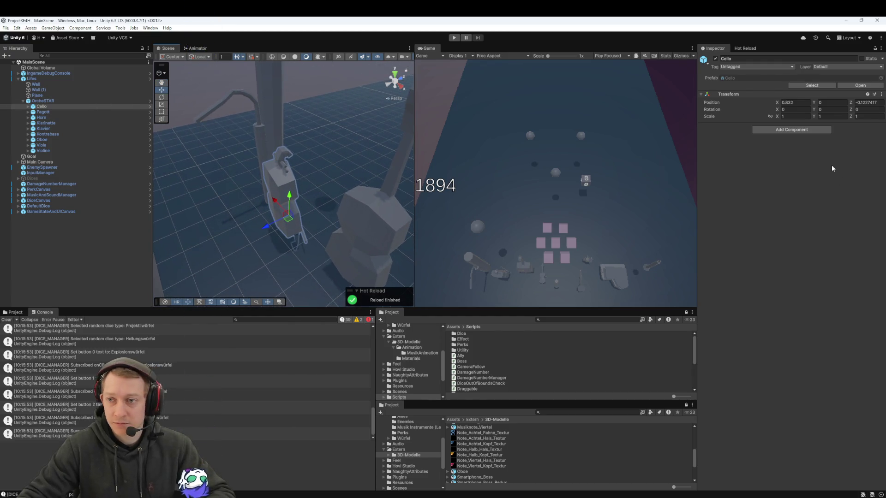
{"action": "left_click", "coordinate": [779, 131]}
{"action": "type", "text": "rigidbody"}
{"action": "key", "text": "Return"}
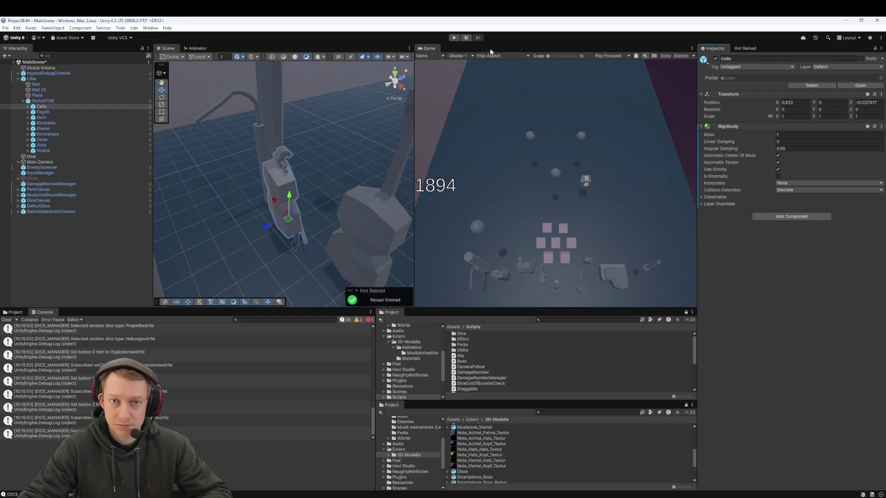
{"action": "left_click", "coordinate": [454, 39]}
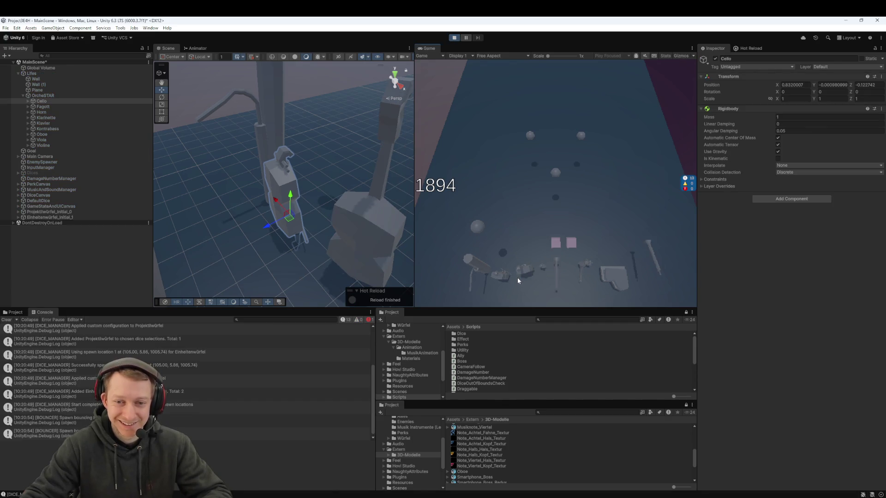
{"action": "left_click", "coordinate": [455, 38]}
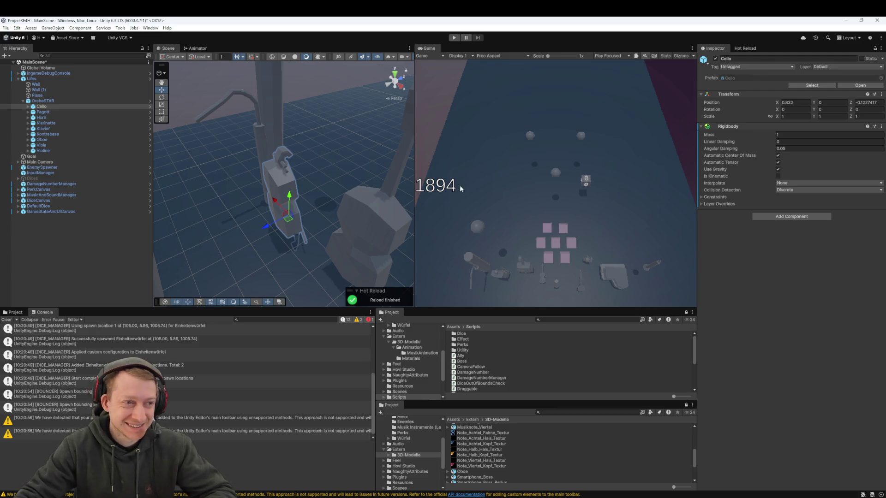
Add a Box Collider to the Cello and narrow its width to 0.48
{"action": "left_click", "coordinate": [771, 217]}
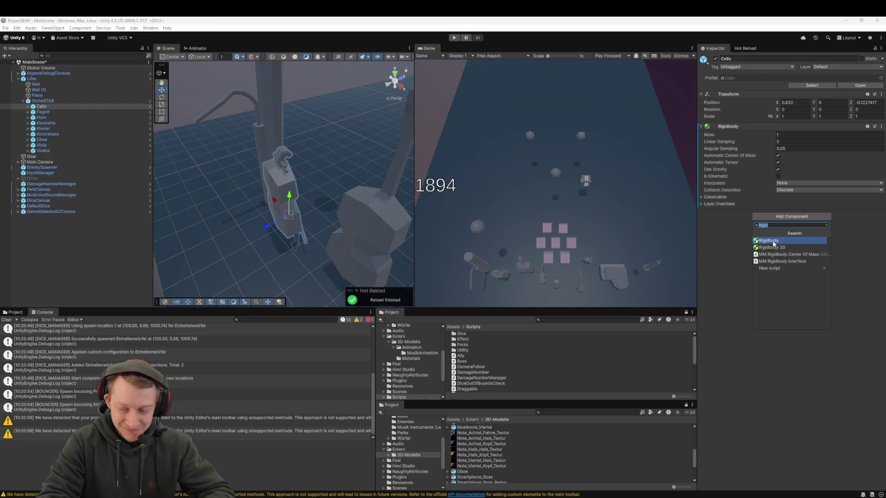
{"action": "type", "text": "box"}
{"action": "key", "text": "Return"}
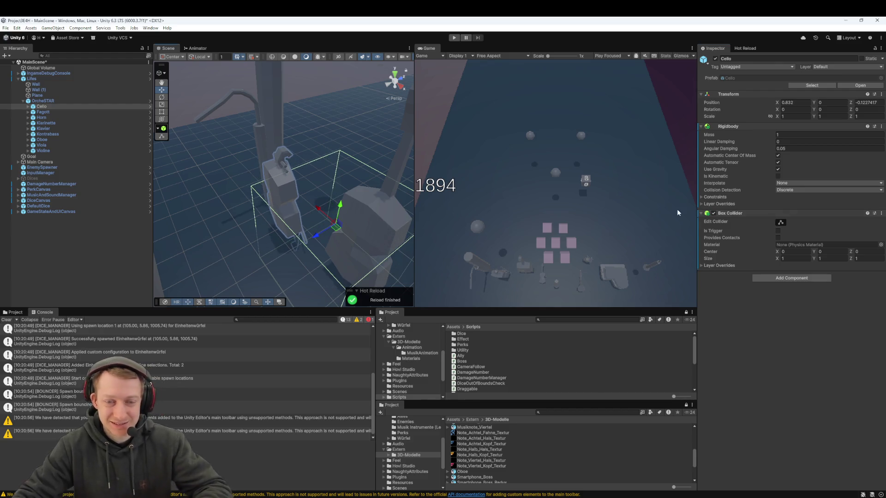
{"action": "mouse_move", "coordinate": [778, 255]}
{"action": "left_mouse_down"}
{"action": "mouse_move", "coordinate": [864, 264]}
{"action": "mouse_move", "coordinate": [847, 260]}
{"action": "left_mouse_up"}
{"action": "type", "text": "0.62"}
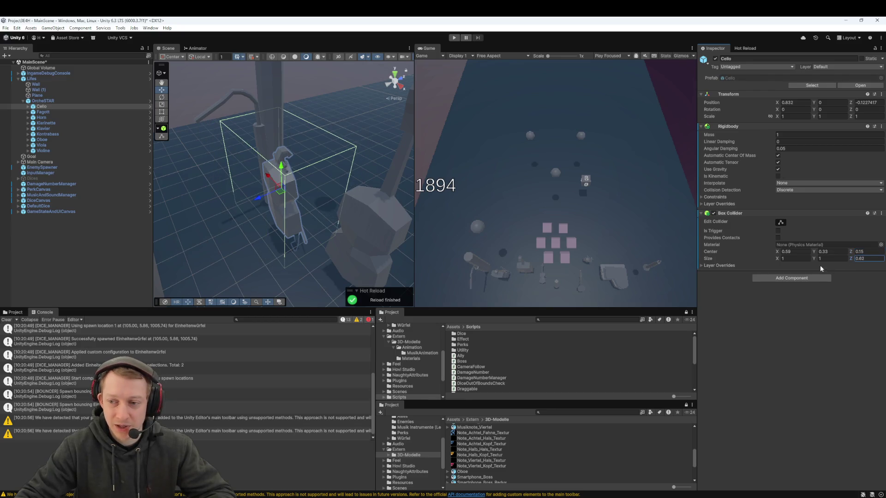
{"action": "left_click_drag", "start_coordinate": [779, 259], "coordinate": [771, 258]}
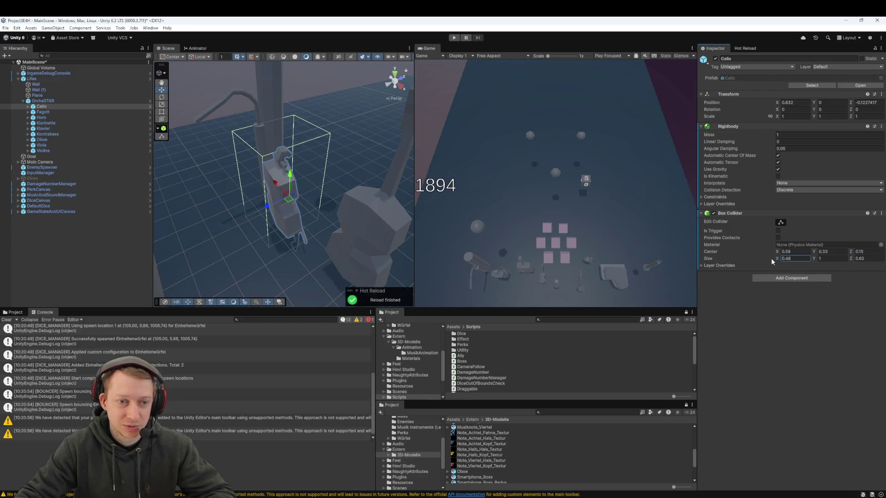
Move the collider centre to 0.24, 0.5, 0.3 and check its fit around the Cello
{"action": "mouse_move", "coordinate": [255, 191]}
{"action": "left_mouse_down"}
{"action": "mouse_move", "coordinate": [235, 189]}
{"action": "mouse_move", "coordinate": [249, 194]}
{"action": "left_mouse_up"}
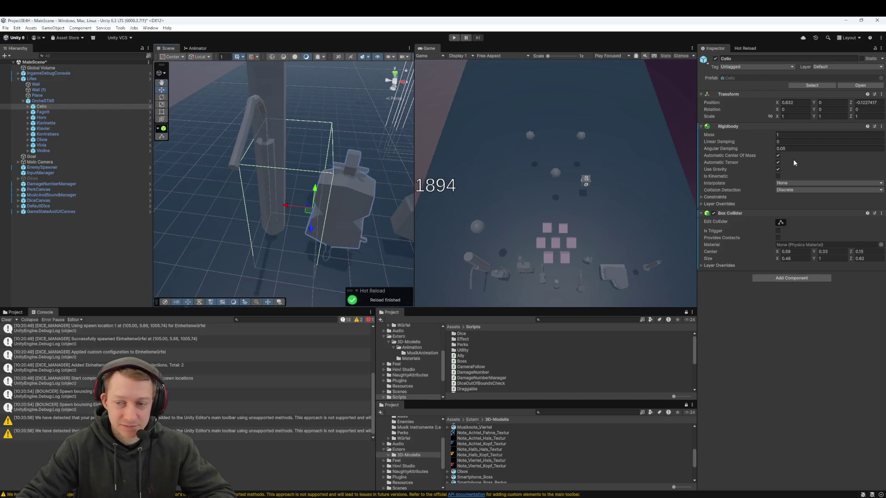
{"action": "left_click", "coordinate": [779, 252]}
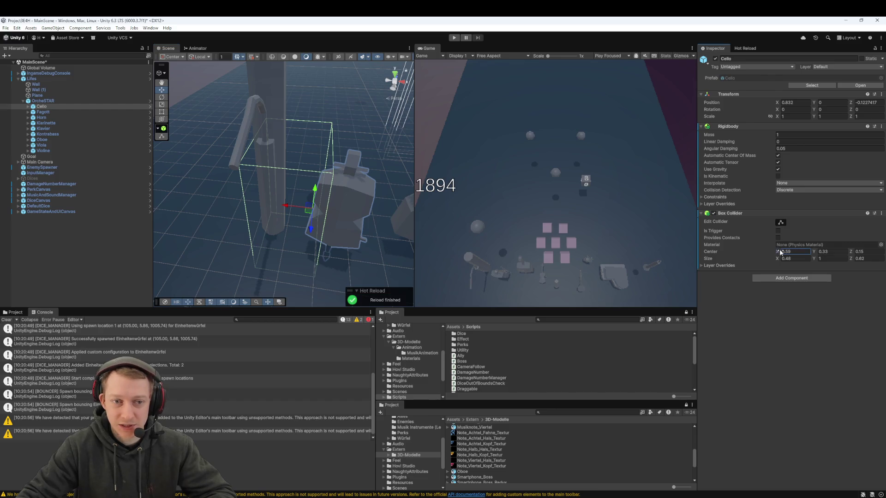
{"action": "left_click_drag", "start_coordinate": [779, 253], "coordinate": [818, 252]}
{"action": "mouse_move", "coordinate": [277, 194]}
{"action": "left_mouse_down"}
{"action": "mouse_move", "coordinate": [214, 107]}
{"action": "mouse_move", "coordinate": [280, 169]}
{"action": "left_mouse_up"}
{"action": "mouse_move", "coordinate": [382, 163]}
{"action": "left_mouse_down"}
{"action": "mouse_move", "coordinate": [183, 251]}
{"action": "mouse_move", "coordinate": [133, 253]}
{"action": "mouse_move", "coordinate": [306, 166]}
{"action": "mouse_move", "coordinate": [62, 72]}
{"action": "mouse_move", "coordinate": [83, 79]}
{"action": "left_mouse_up"}
{"action": "left_click", "coordinate": [852, 255]}
{"action": "left_click_drag", "start_coordinate": [852, 255], "coordinate": [853, 254]}
{"action": "mouse_move", "coordinate": [395, 221]}
{"action": "left_mouse_down"}
{"action": "mouse_move", "coordinate": [406, 192]}
{"action": "mouse_move", "coordinate": [233, 208]}
{"action": "mouse_move", "coordinate": [342, 192]}
{"action": "mouse_move", "coordinate": [317, 196]}
{"action": "mouse_move", "coordinate": [348, 166]}
{"action": "mouse_move", "coordinate": [427, 200]}
{"action": "left_mouse_up"}
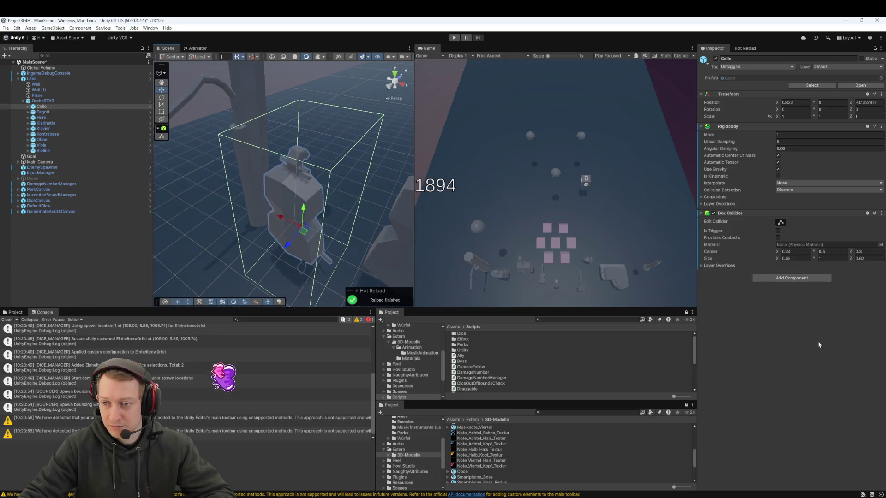
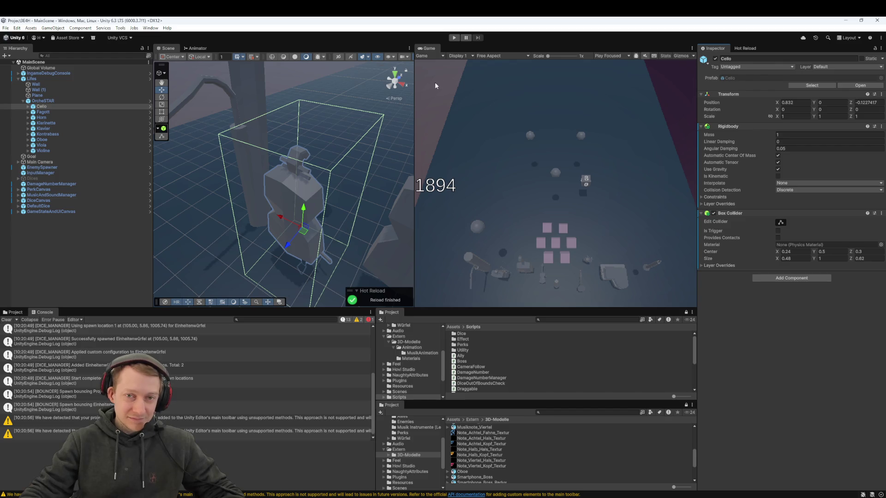
Play-test the game, toggling the Cello's collider, then stop and orbit around it
{"action": "left_click", "coordinate": [454, 38]}
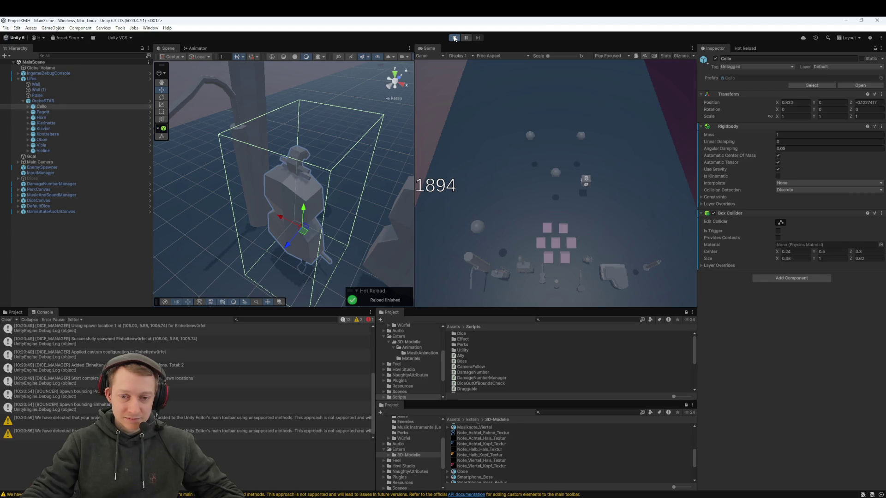
{"action": "left_click", "coordinate": [454, 39]}
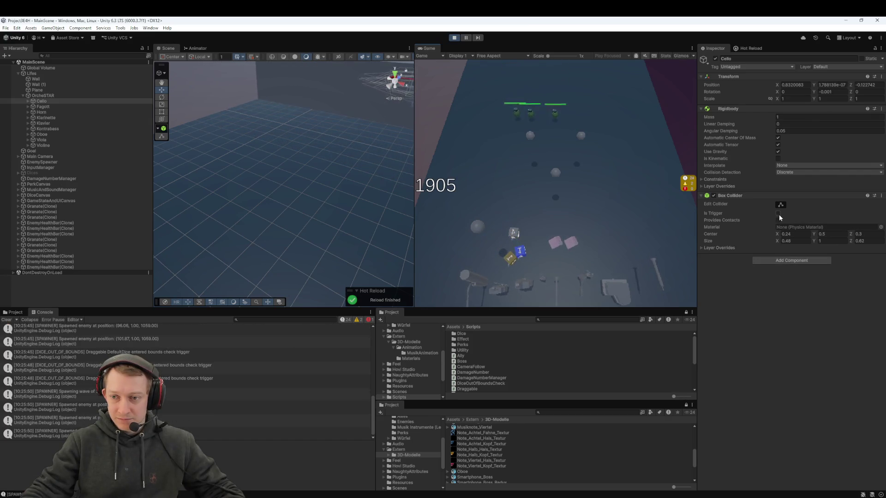
{"action": "left_click", "coordinate": [713, 195]}
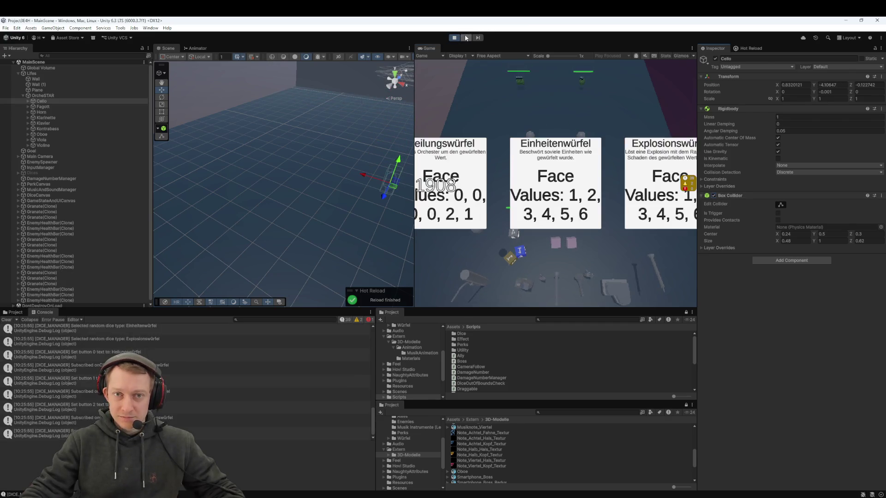
{"action": "left_click", "coordinate": [454, 37]}
{"action": "left_click_drag", "start_coordinate": [235, 196], "coordinate": [221, 212]}
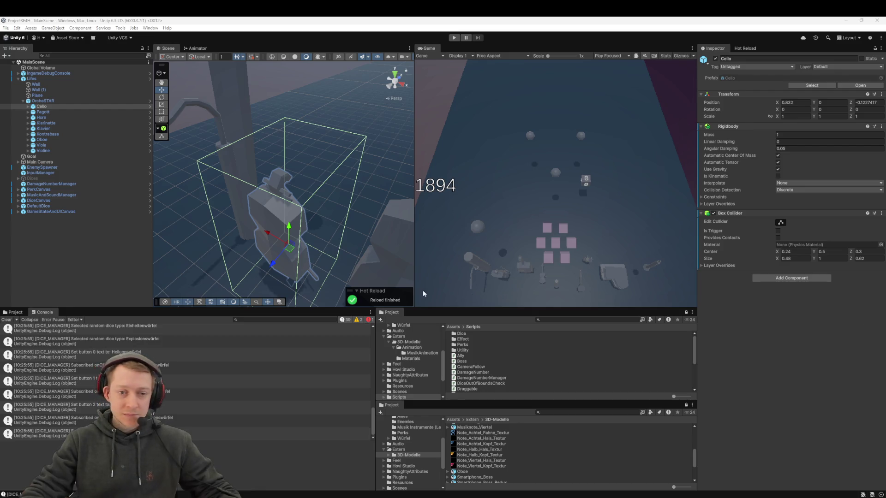
Add a Rigidbody and a Box Collider to the Fagott
{"action": "left_click_drag", "start_coordinate": [329, 228], "coordinate": [230, 181]}
{"action": "double_click", "coordinate": [43, 111]}
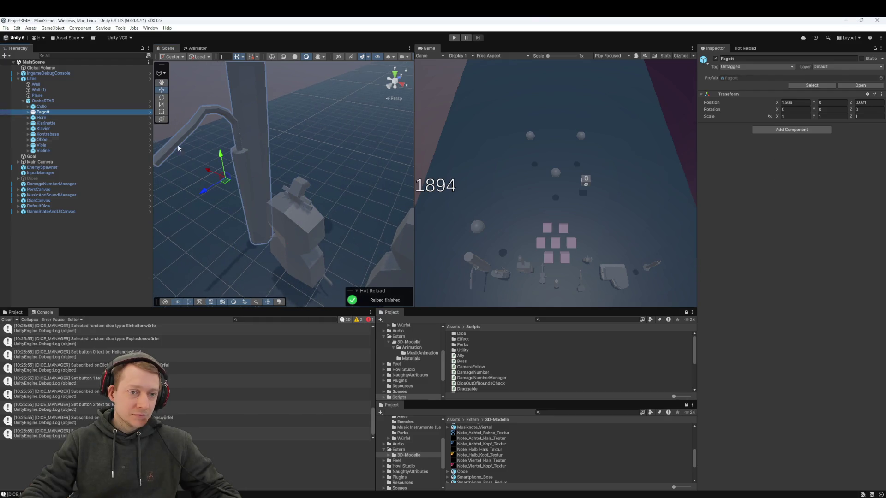
{"action": "left_click", "coordinate": [812, 131]}
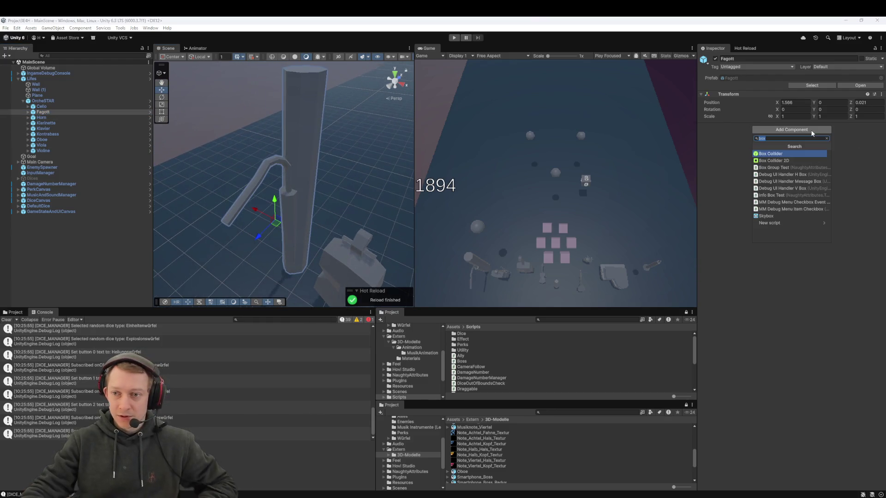
{"action": "type", "text": "rigidbo"}
{"action": "key", "text": "Return"}
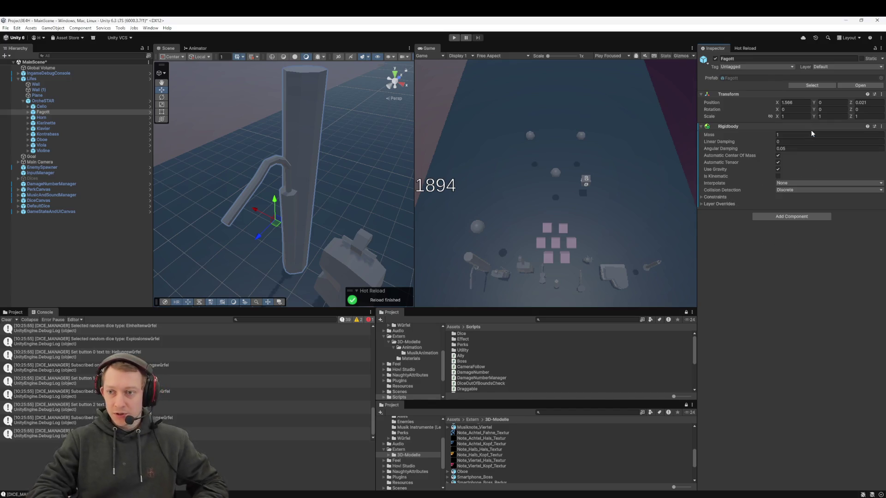
{"action": "left_click", "coordinate": [759, 217]}
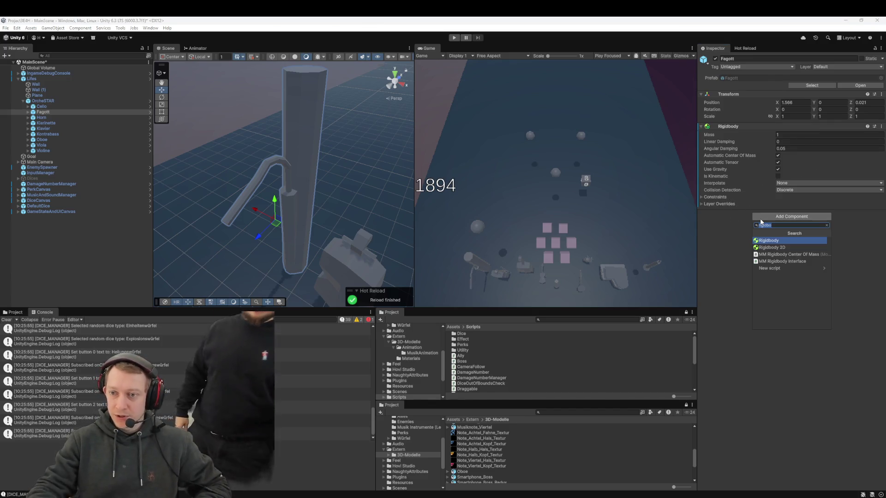
{"action": "type", "text": "box"}
{"action": "key", "text": "Return"}
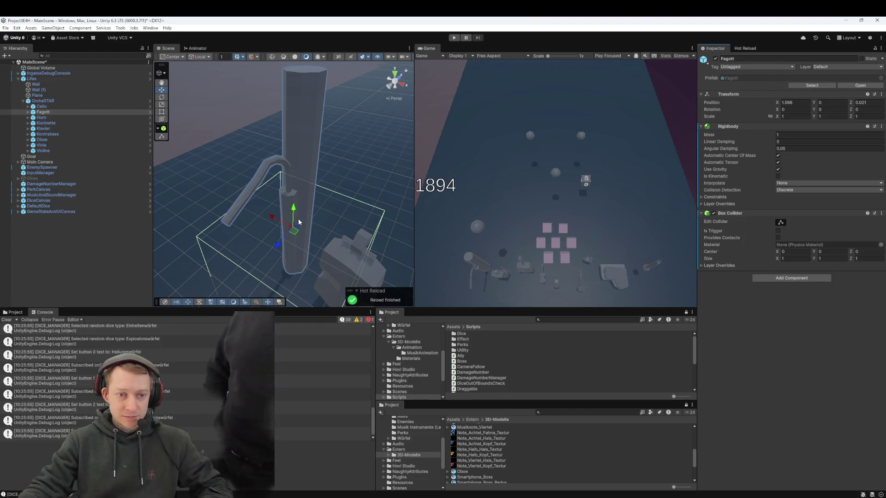
Size the Fagott's Box Collider to 0.29 × 1.87 × 0.31, centred at 0, 0.87, 0
{"action": "left_click", "coordinate": [830, 252]}
{"action": "type", "text": "1.3"}
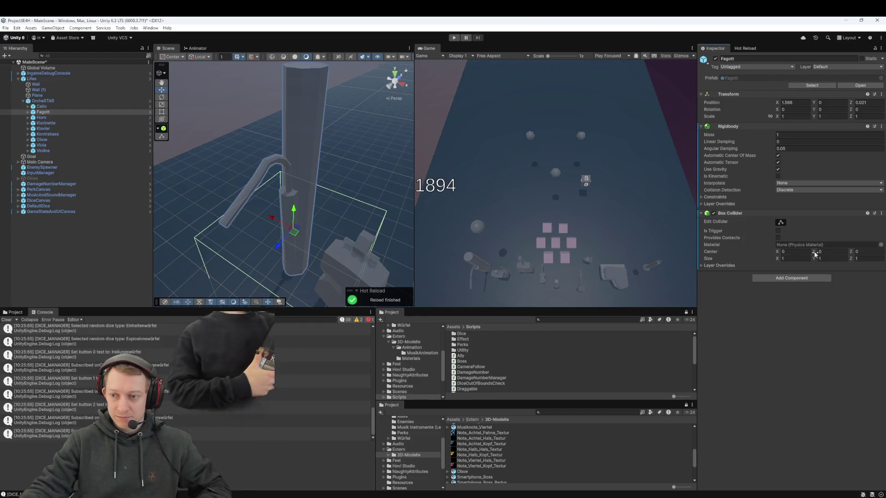
{"action": "key", "text": "BackSpace"}
{"action": "key", "text": "BackSpace"}
{"action": "key", "text": "BackSpace"}
{"action": "type", "text": "0.55"}
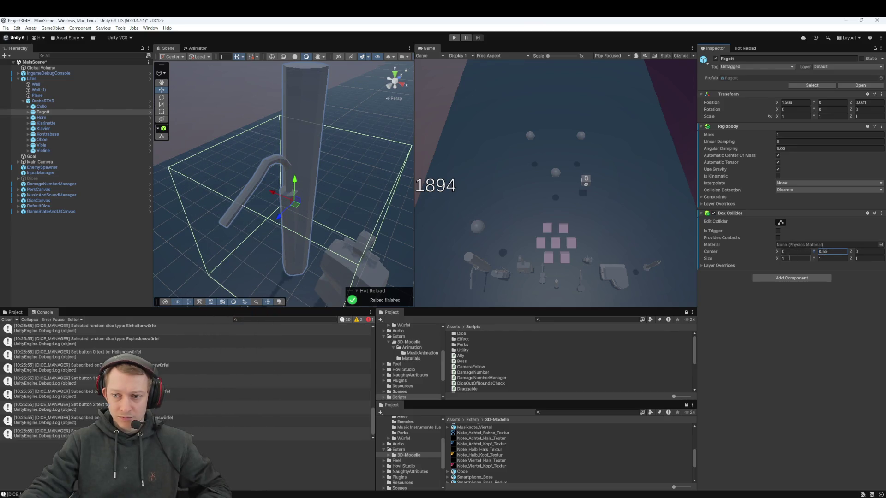
{"action": "left_click_drag", "start_coordinate": [777, 254], "coordinate": [782, 255]}
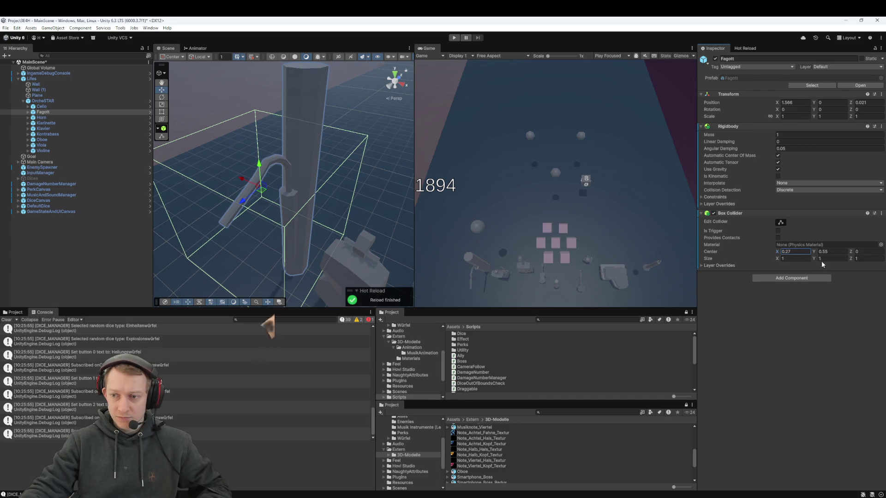
{"action": "left_click_drag", "start_coordinate": [778, 259], "coordinate": [775, 261]}
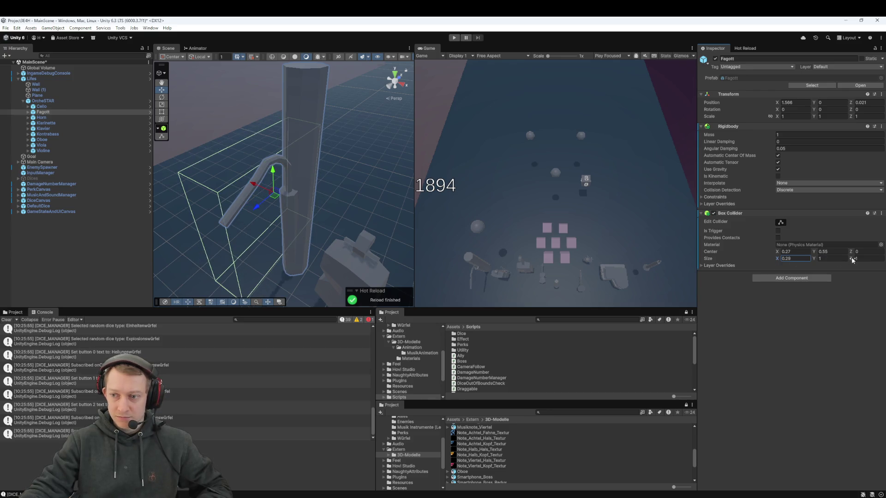
{"action": "left_click_drag", "start_coordinate": [851, 260], "coordinate": [842, 259]}
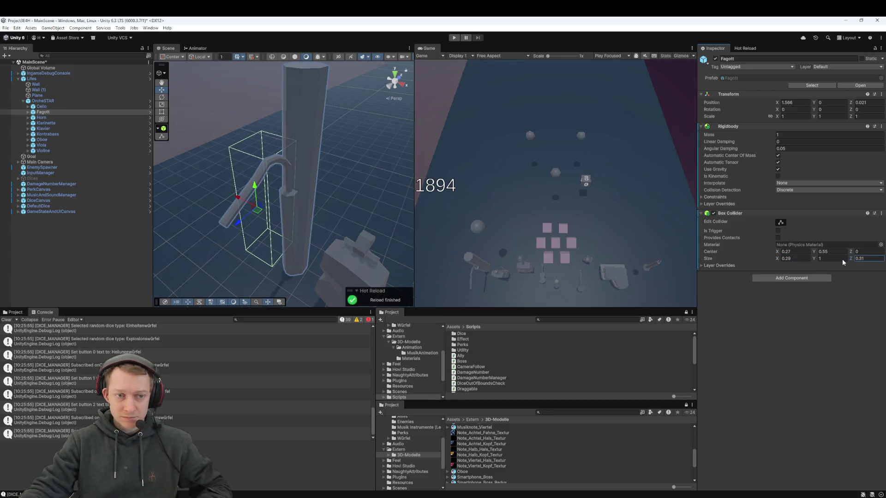
{"action": "left_click", "coordinate": [819, 258]}
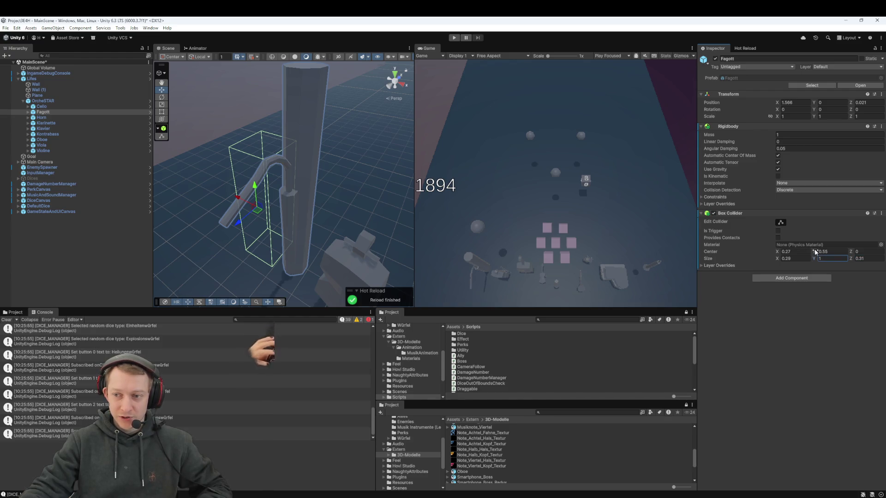
{"action": "left_click_drag", "start_coordinate": [778, 254], "coordinate": [783, 256]}
{"action": "mouse_move", "coordinate": [853, 259]}
{"action": "left_mouse_down"}
{"action": "mouse_move", "coordinate": [827, 275]}
{"action": "mouse_move", "coordinate": [824, 257]}
{"action": "mouse_move", "coordinate": [835, 257]}
{"action": "mouse_move", "coordinate": [810, 258]}
{"action": "left_mouse_up"}
{"action": "type", "text": ".87"}
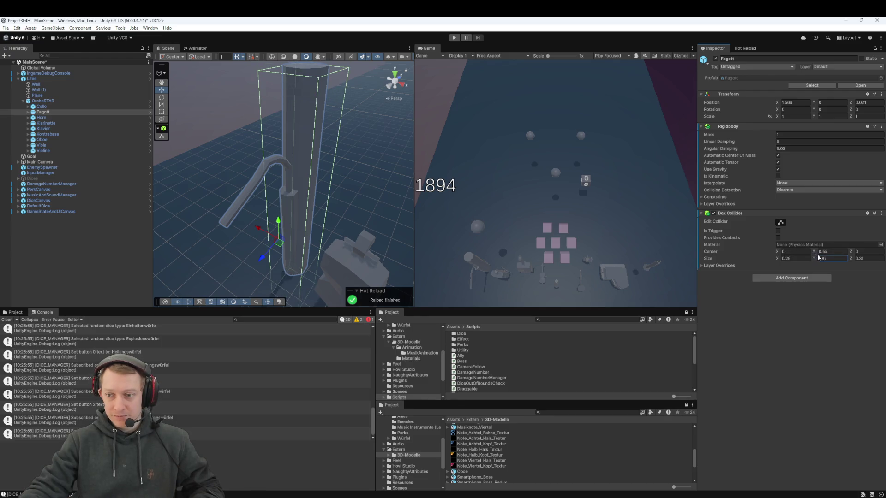
{"action": "left_click_drag", "start_coordinate": [812, 249], "coordinate": [816, 251]}
{"action": "type", "text": "0.97"}
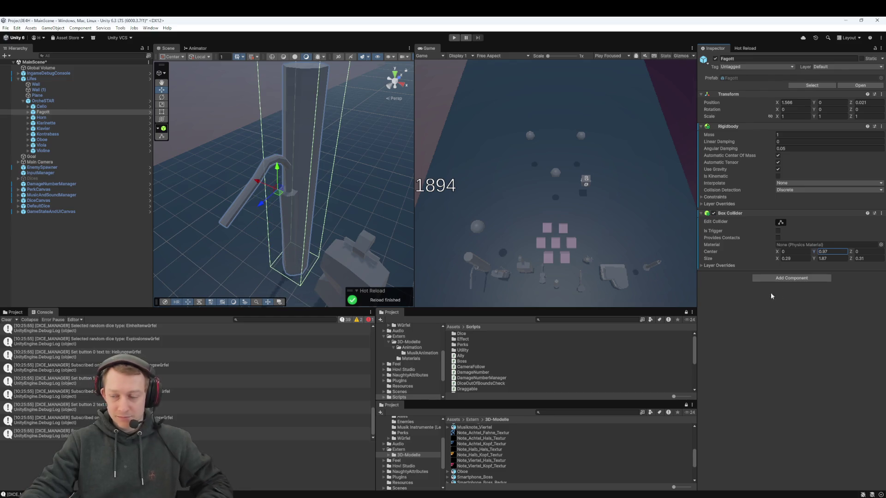
{"action": "left_click", "coordinate": [53, 107]}
{"action": "double_click", "coordinate": [51, 111]}
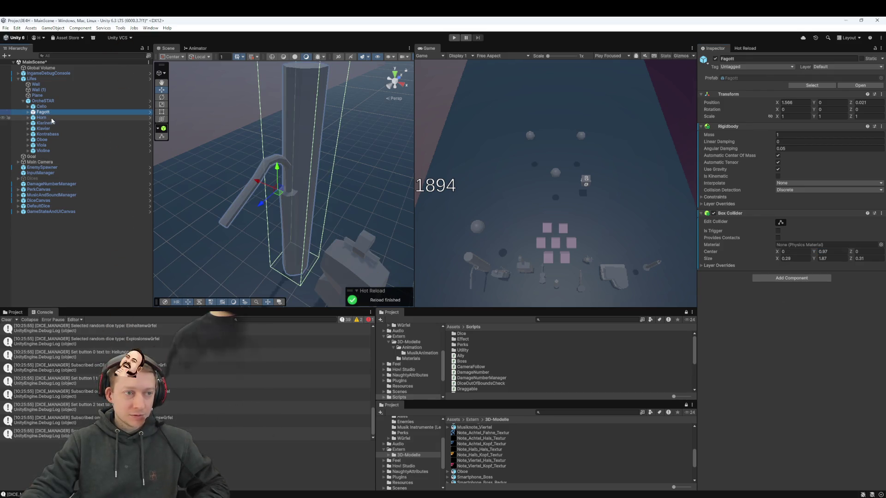
Add a Rigidbody and a Box Collider to the Horn
{"action": "double_click", "coordinate": [51, 117]}
{"action": "left_click", "coordinate": [784, 130]}
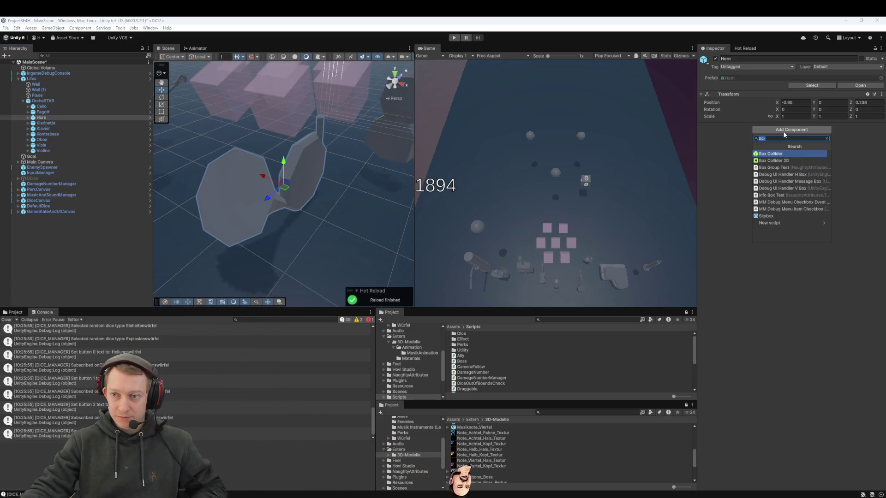
{"action": "type", "text": "rigid"}
{"action": "key", "text": "Return"}
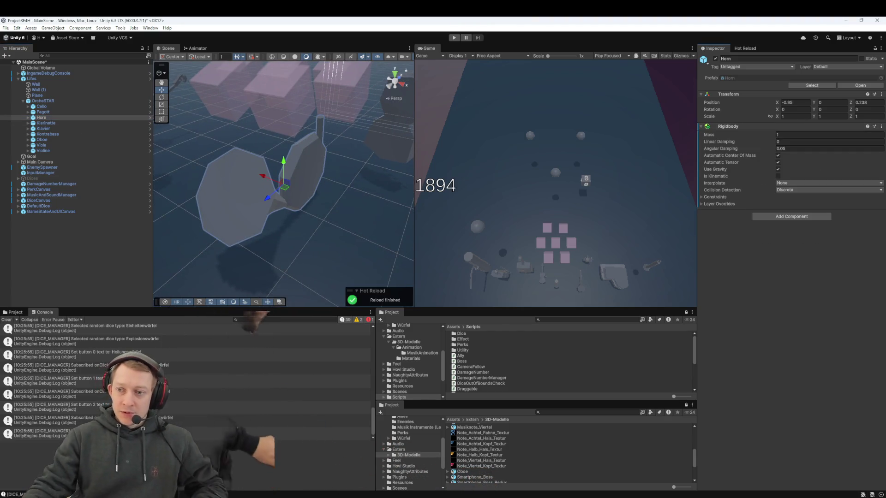
{"action": "left_click", "coordinate": [753, 217]}
{"action": "type", "text": "box"}
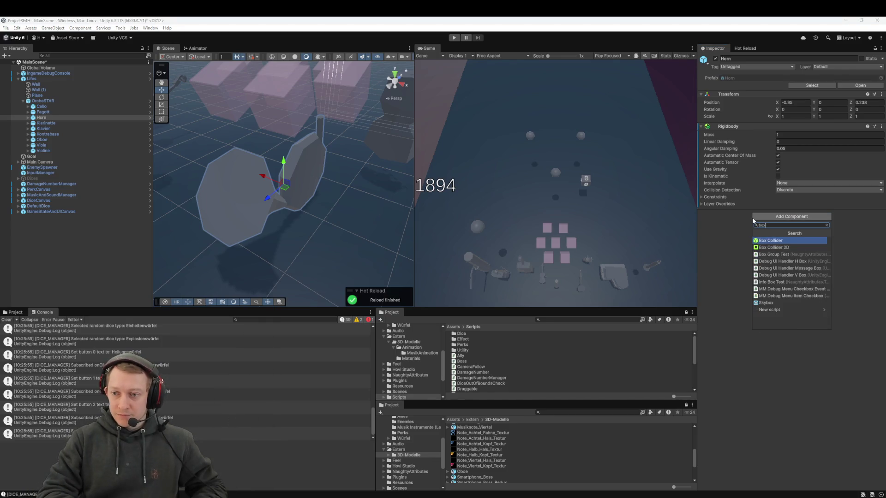
{"action": "key", "text": "Return"}
Set the Horn collider's size to 0.5 on all axes and its centre Y to 0.25
{"action": "scroll", "coordinate": [201, 156], "scroll_direction": "down", "scroll_amount": 5}
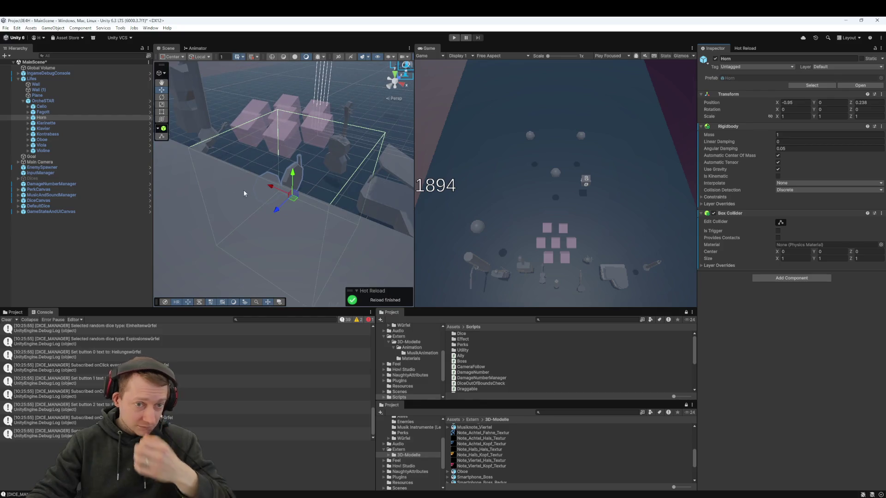
{"action": "left_click_drag", "start_coordinate": [245, 193], "coordinate": [217, 196]}
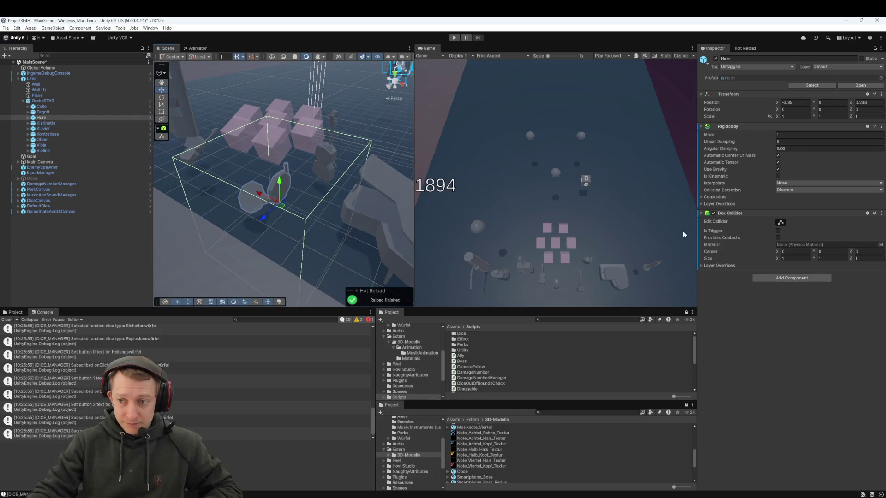
{"action": "left_click", "coordinate": [801, 258]}
{"action": "type", "text": "0.5"}
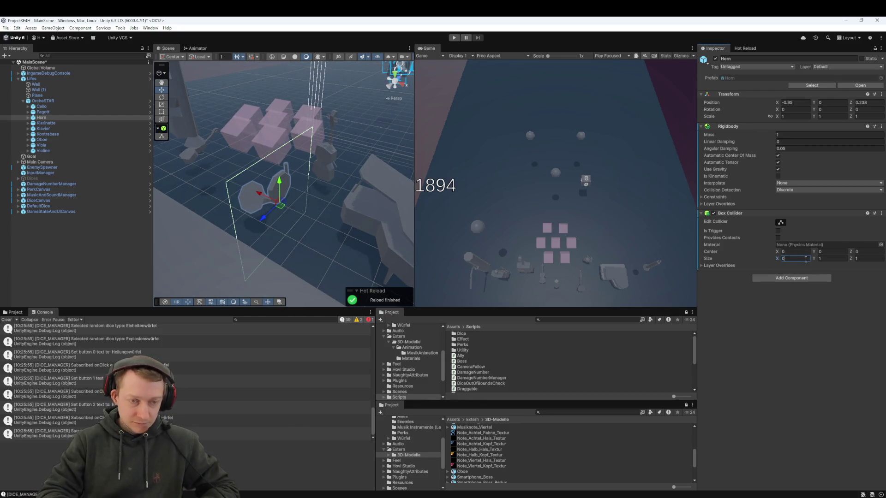
{"action": "key", "text": "Tab"}
{"action": "type", "text": "0.5"}
{"action": "key", "text": "Tab"}
{"action": "type", "text": "0.5"}
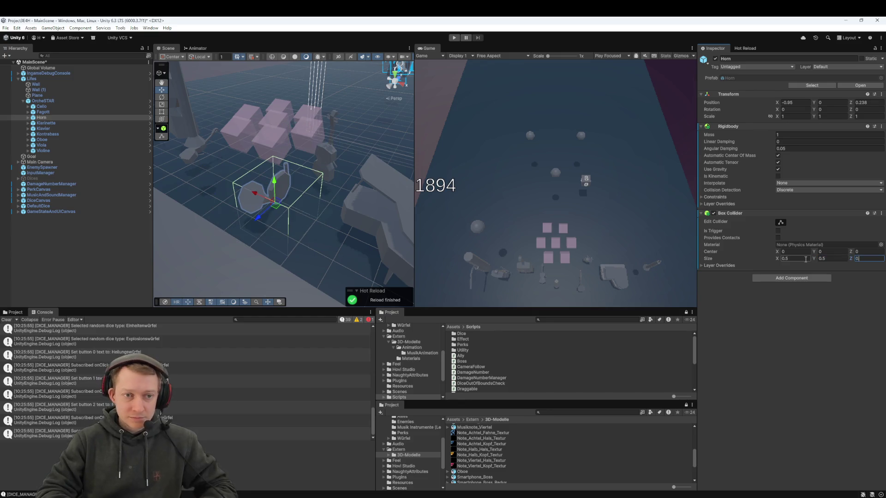
{"action": "key", "text": "shift+Tab"}
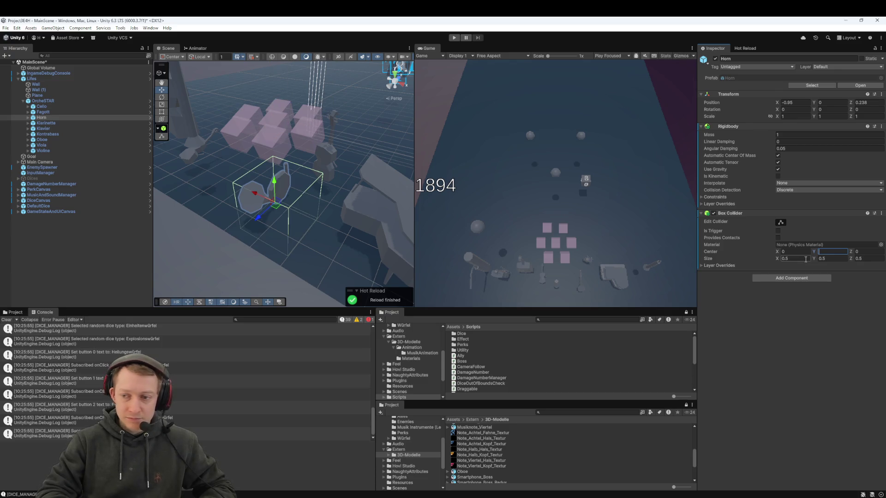
{"action": "type", "text": "0.25"}
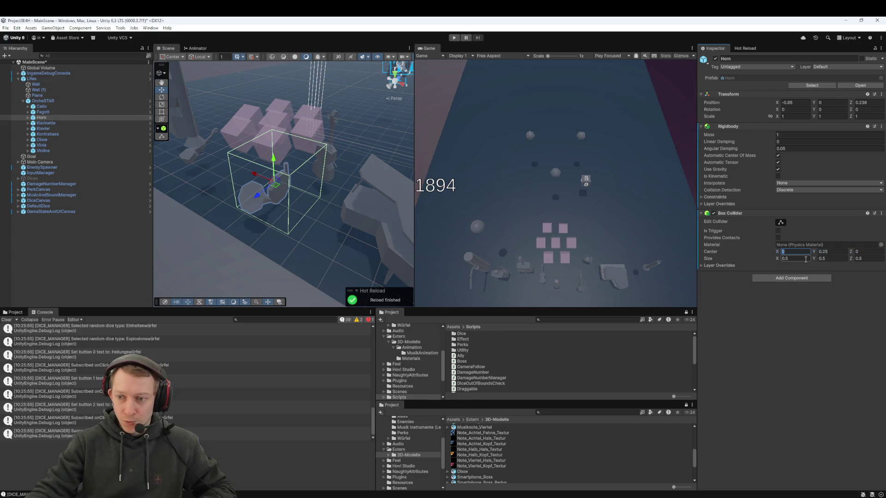
Narrow the Horn collider to 0.34 wide and centre it at 0.05, 0.25, 0.06
{"action": "left_click_drag", "start_coordinate": [778, 261], "coordinate": [777, 263]}
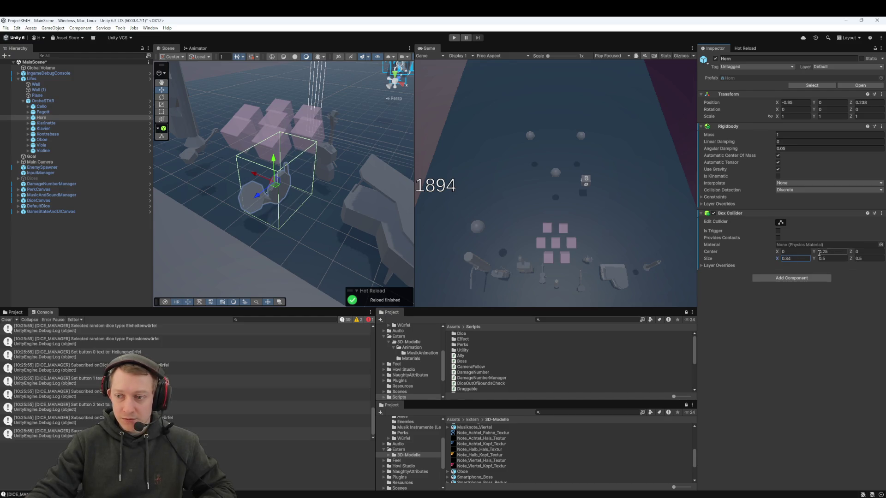
{"action": "left_click_drag", "start_coordinate": [779, 254], "coordinate": [780, 255]}
{"action": "left_click_drag", "start_coordinate": [851, 253], "coordinate": [853, 252]}
{"action": "mouse_move", "coordinate": [246, 215]}
{"action": "left_mouse_down"}
{"action": "mouse_move", "coordinate": [242, 242]}
{"action": "mouse_move", "coordinate": [282, 301]}
{"action": "mouse_move", "coordinate": [282, 242]}
{"action": "mouse_move", "coordinate": [286, 259]}
{"action": "left_mouse_up"}
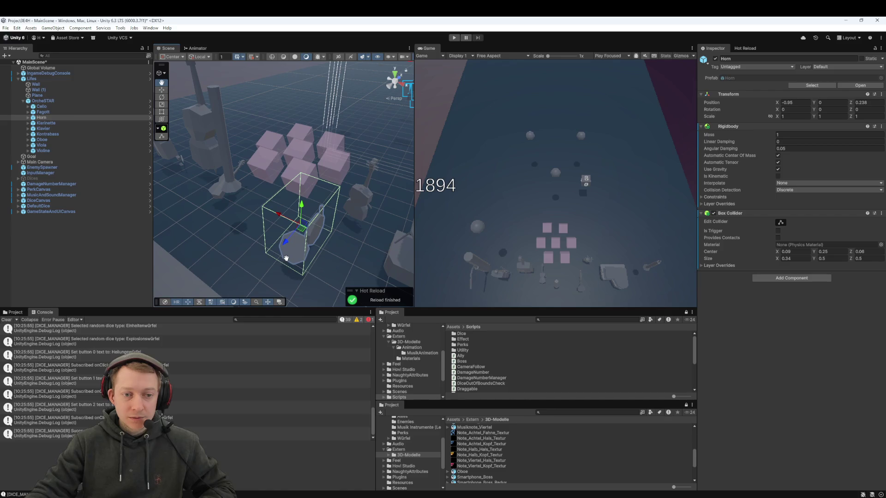
{"action": "left_click_drag", "start_coordinate": [780, 252], "coordinate": [780, 252]}
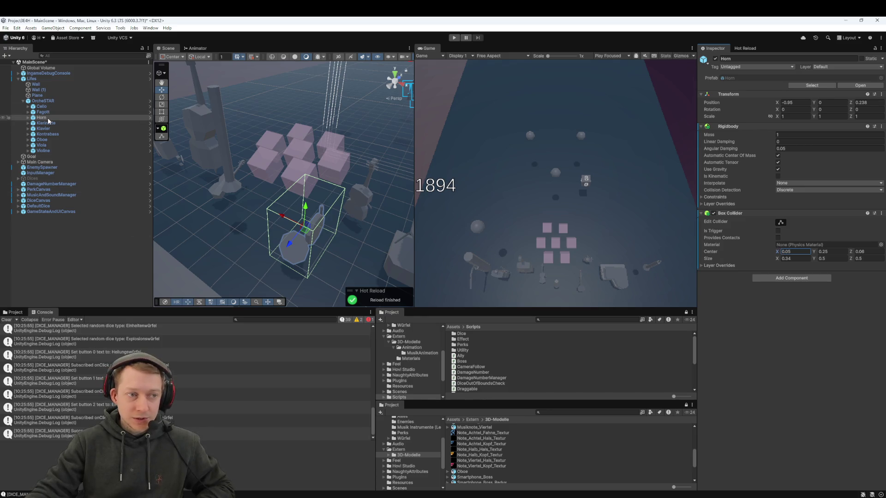
{"action": "left_click", "coordinate": [869, 343]}
{"action": "left_click", "coordinate": [765, 359]}
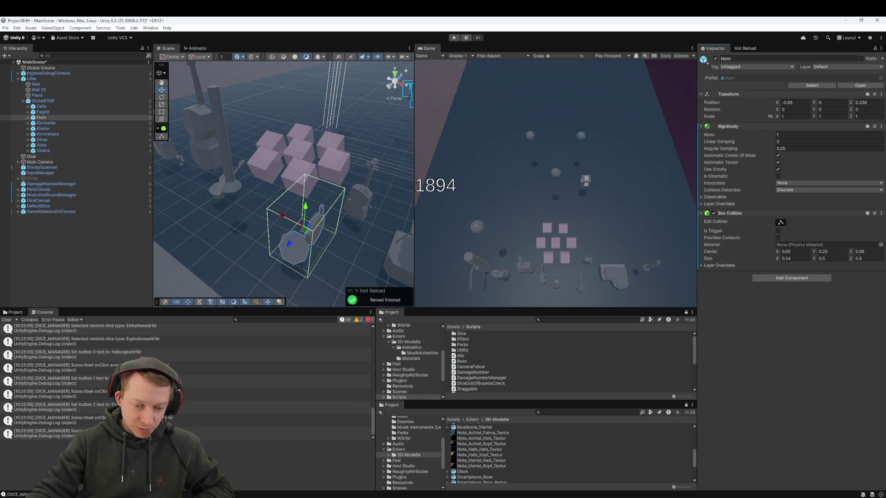
Check the uncommitted local changes in Fork
{"action": "mouse_move", "coordinate": [311, 497]}
{"action": "left_click", "coordinate": [312, 470]}
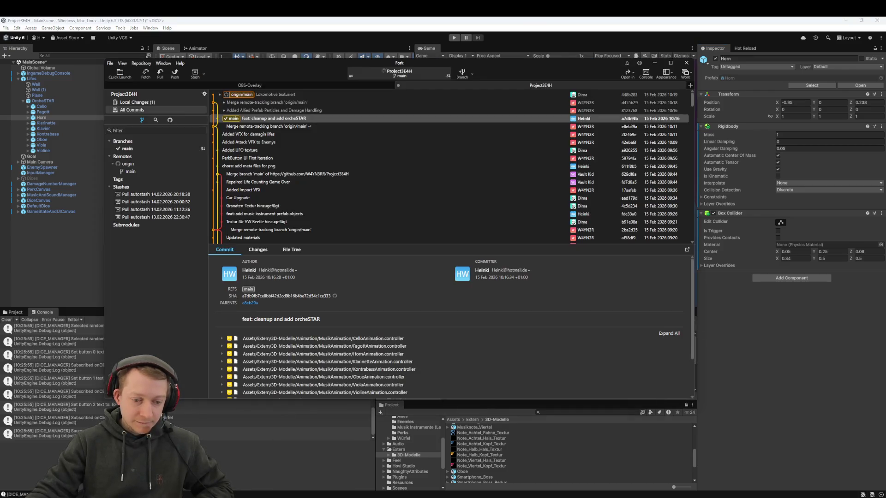
{"action": "left_click", "coordinate": [164, 102]}
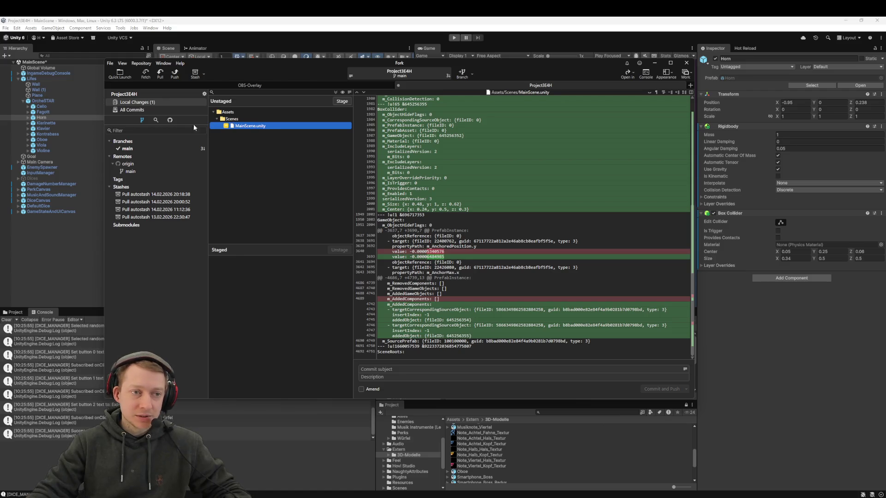
Apply all overrides to the Lifes prefab and review Lifes.prefab among Fork's changes
{"action": "left_click", "coordinate": [31, 256]}
{"action": "left_click", "coordinate": [48, 77]}
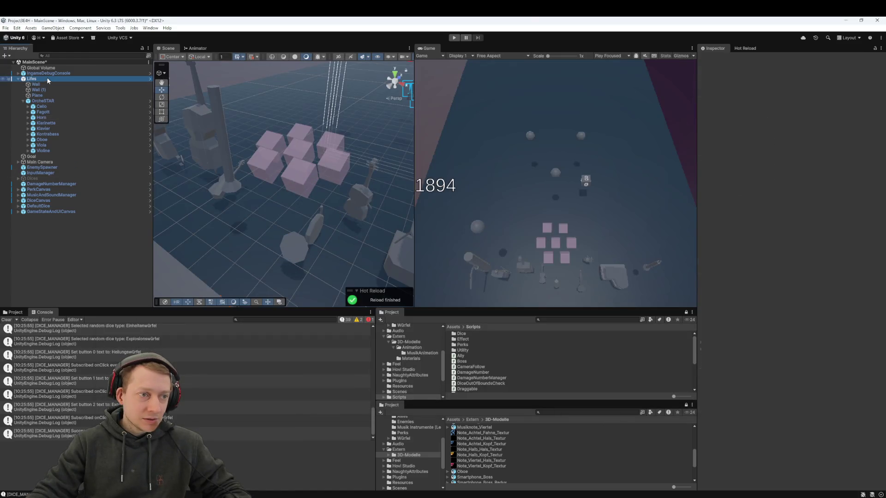
{"action": "left_click", "coordinate": [748, 85]}
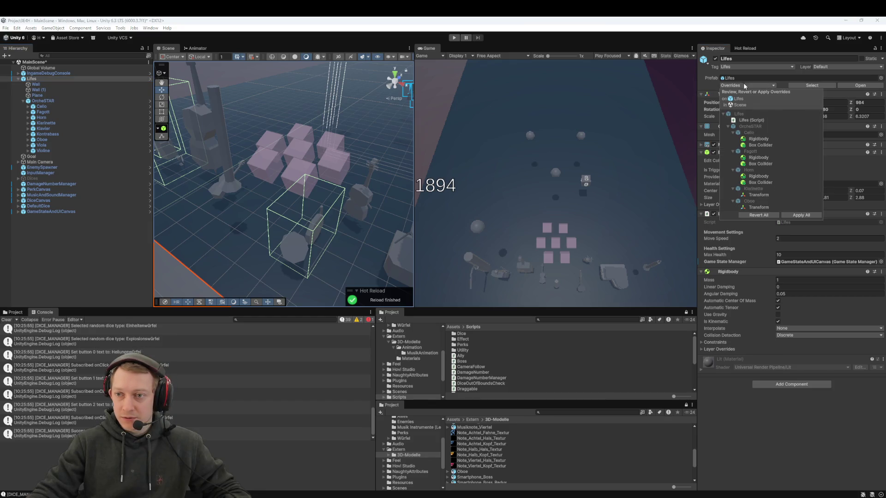
{"action": "left_click", "coordinate": [798, 214]}
{"action": "key", "text": "alt+Tab"}
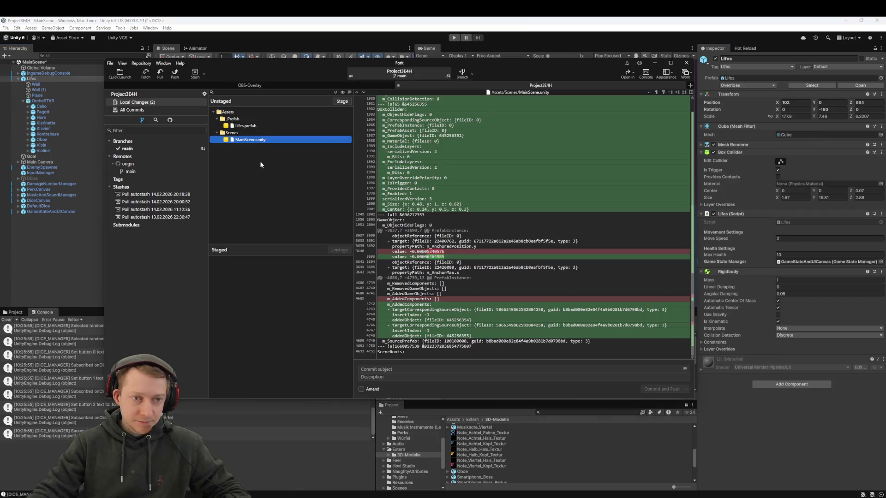
{"action": "left_click", "coordinate": [246, 126]}
Stage all three changed files, including tex_Lok.png.meta, and pull from origin main
{"action": "key", "text": "ctrl+a"}
{"action": "mouse_move", "coordinate": [258, 126]}
{"action": "left_mouse_down"}
{"action": "mouse_move", "coordinate": [249, 240]}
{"action": "mouse_move", "coordinate": [314, 329]}
{"action": "left_mouse_up"}
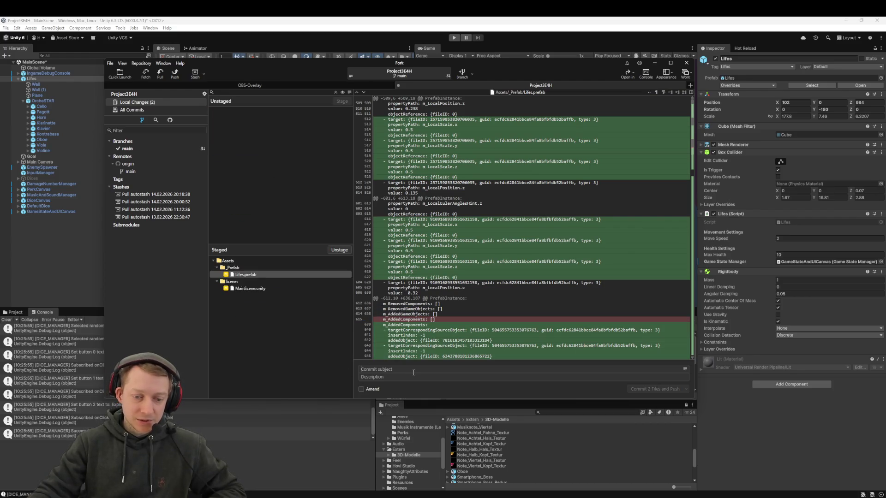
{"action": "left_click", "coordinate": [160, 72]}
{"action": "left_click", "coordinate": [456, 257]}
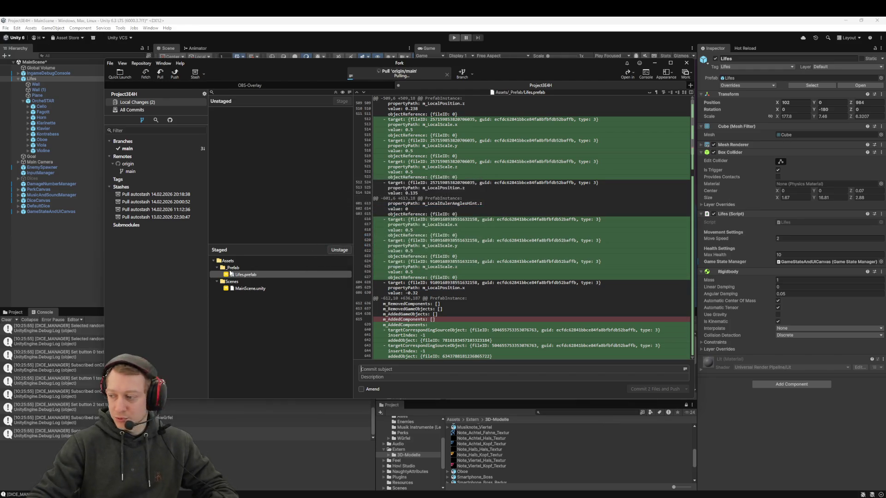
{"action": "left_click_drag", "start_coordinate": [253, 133], "coordinate": [286, 305]}
Commit the files as 'feat: add orcheSTAR in mainscene' and push to origin
{"action": "left_click", "coordinate": [403, 369]}
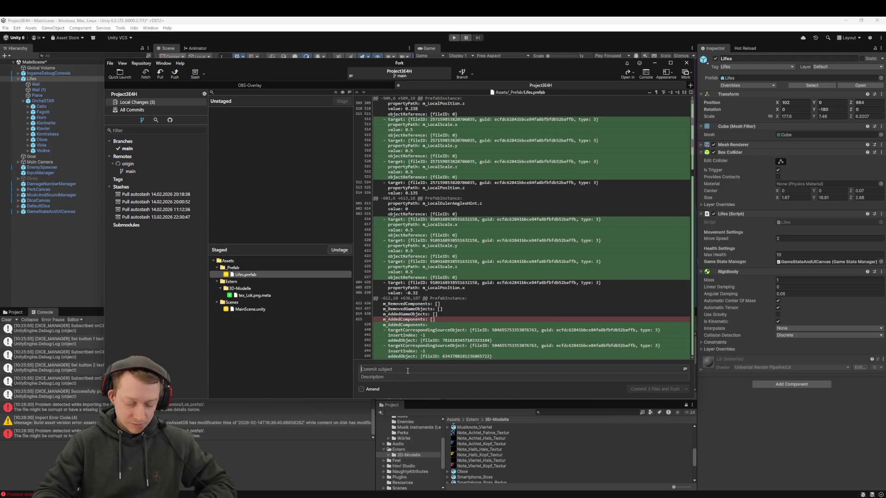
{"action": "type", "text": "feat: add orche"}
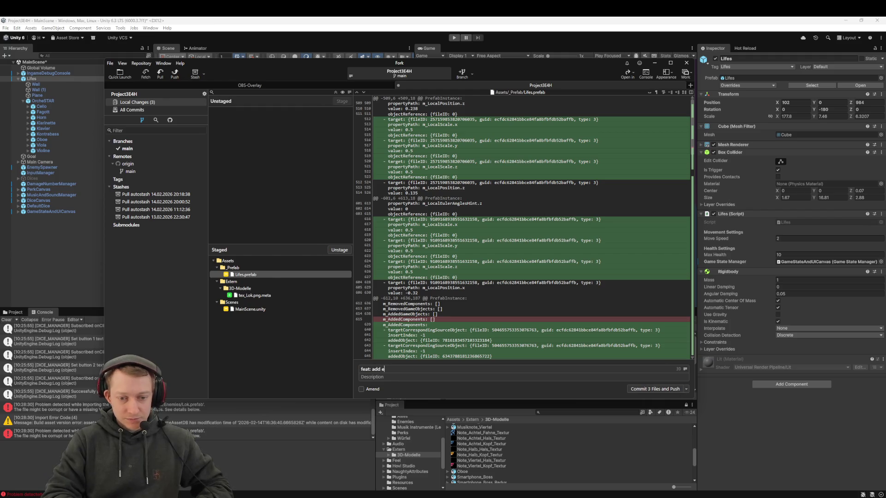
{"action": "type", "text": "STAR in mainscene"}
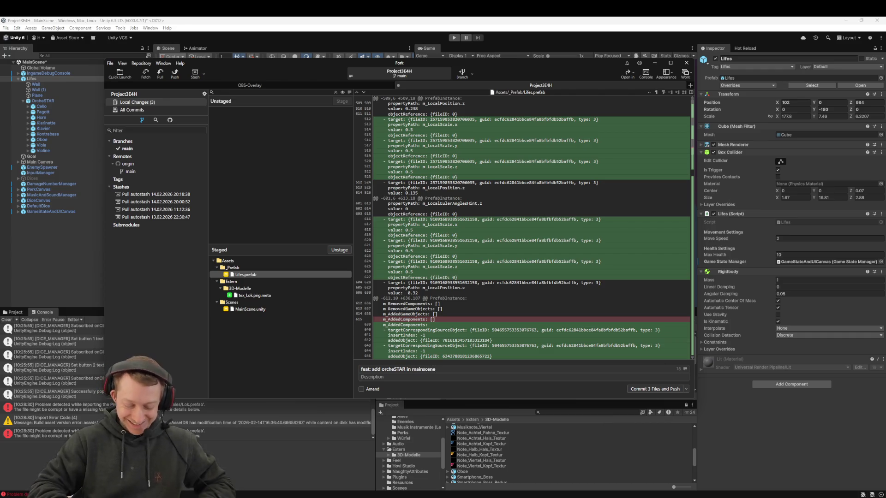
{"action": "key", "text": "ctrl+Return"}
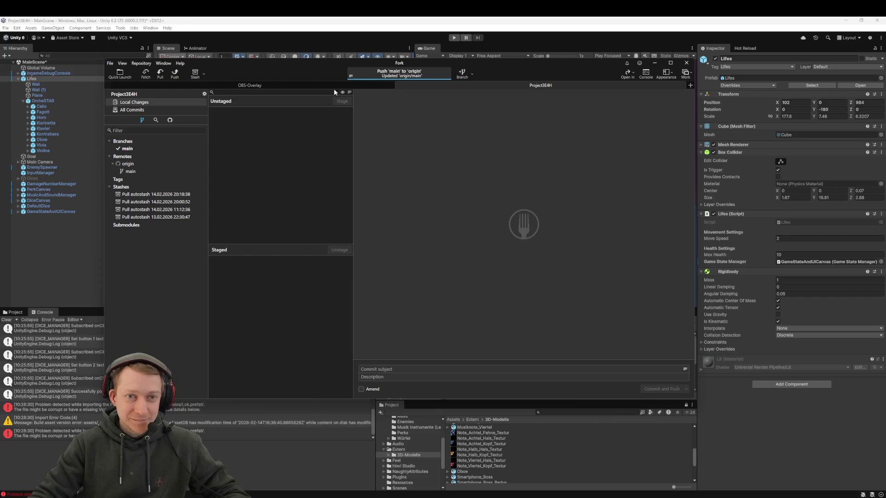
{"action": "left_click", "coordinate": [315, 19]}
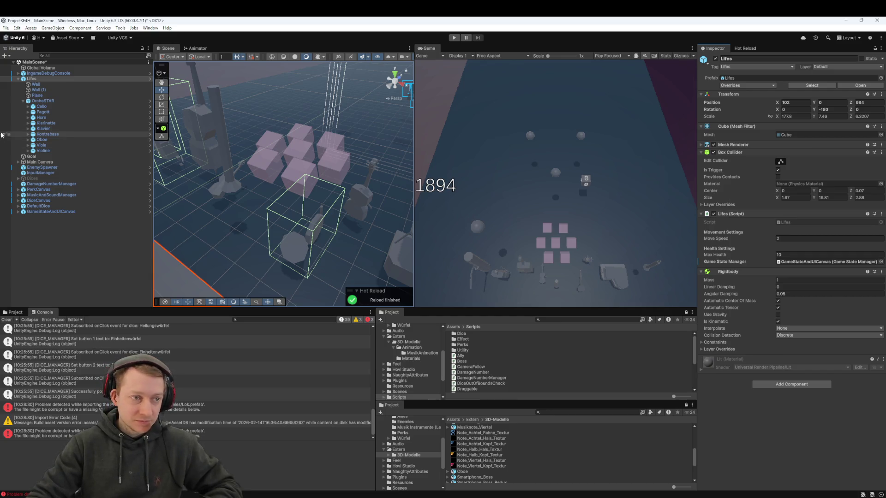
Add a Box Collider and a Rigidbody to the Klarinette and narrow the collider to 0.21 wide
{"action": "left_click_drag", "start_coordinate": [351, 172], "coordinate": [332, 170]}
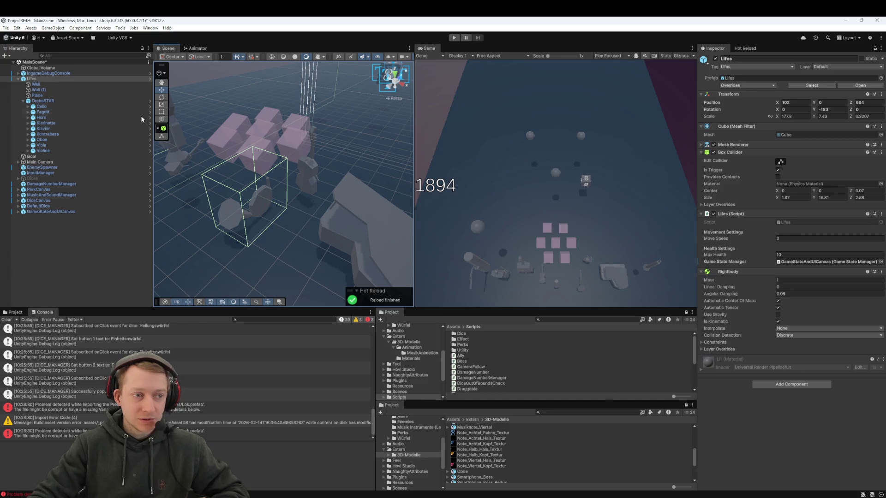
{"action": "double_click", "coordinate": [52, 118]}
{"action": "double_click", "coordinate": [54, 122]}
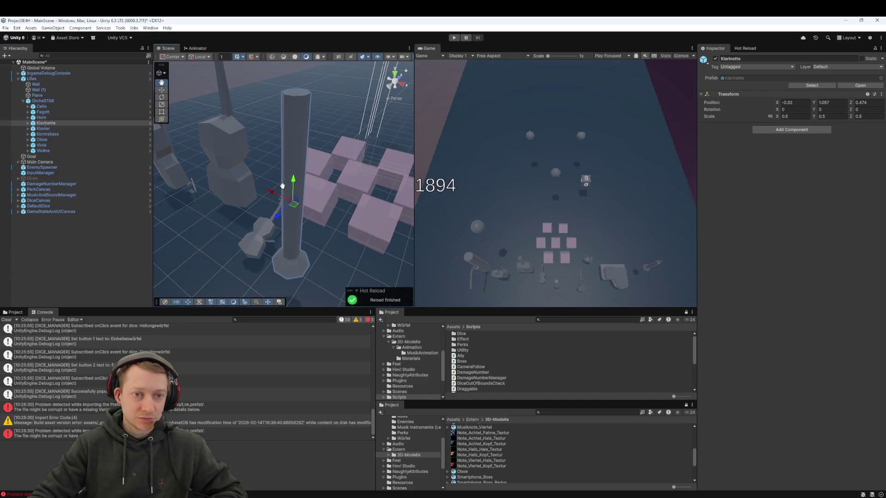
{"action": "left_click", "coordinate": [810, 131]}
{"action": "type", "text": "box"}
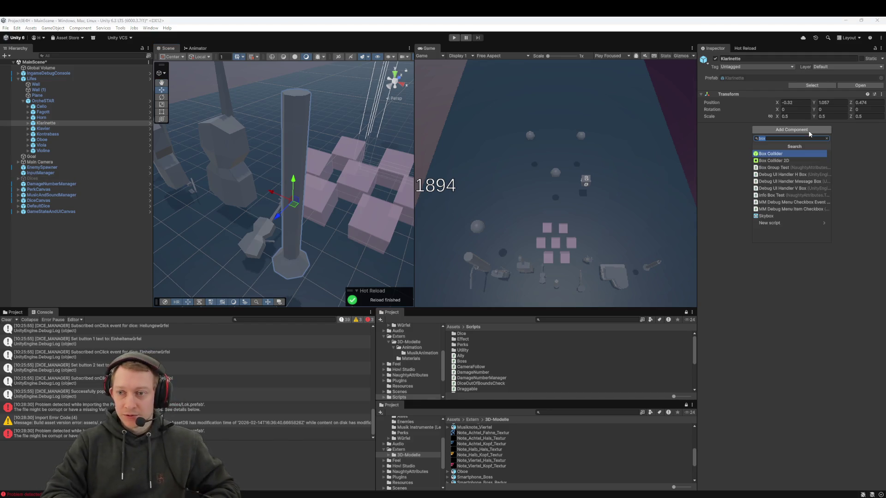
{"action": "key", "text": "Return"}
{"action": "left_click", "coordinate": [787, 192]}
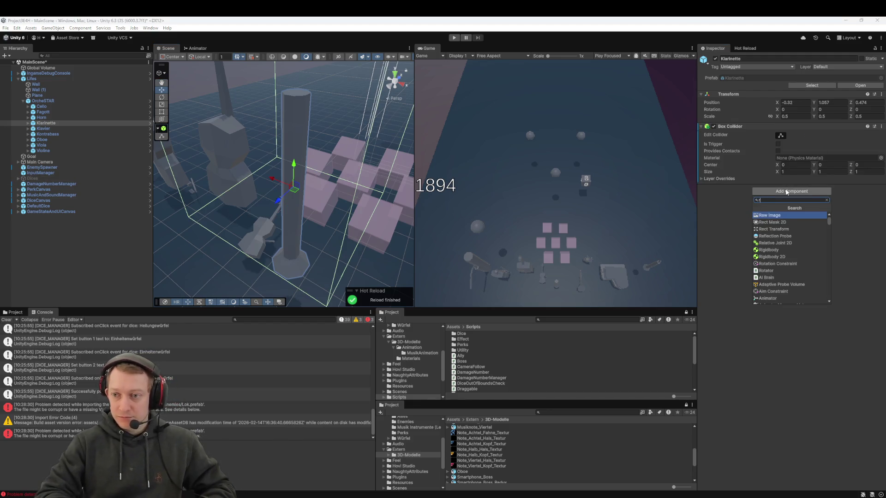
{"action": "type", "text": "rigid"}
{"action": "key", "text": "Return"}
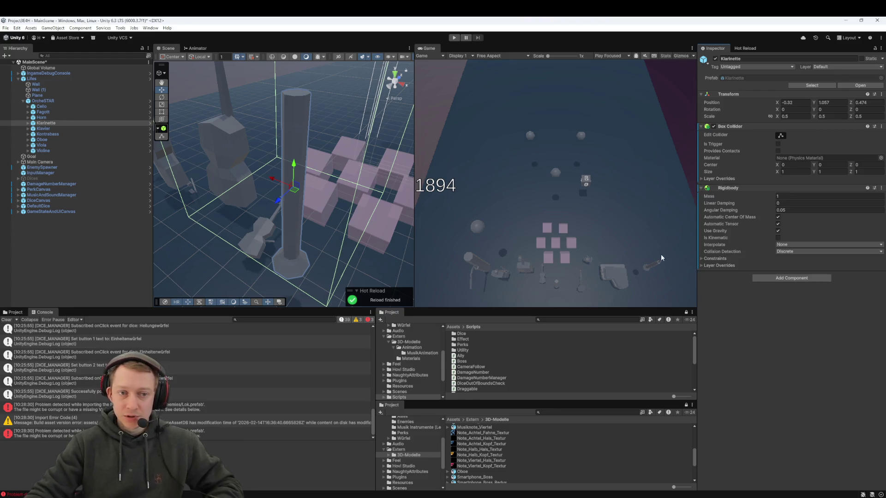
{"action": "left_click_drag", "start_coordinate": [778, 174], "coordinate": [842, 172]}
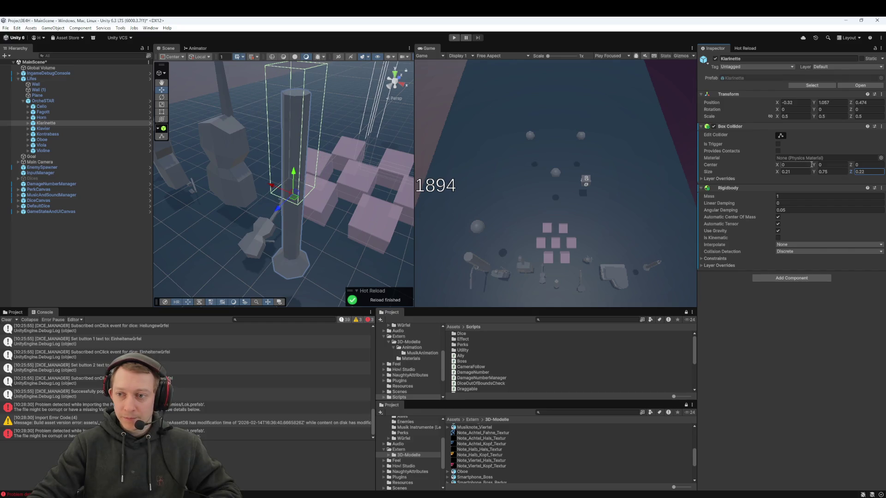
Roughly scrub the Klarinette collider's X and Z centre values into place
{"action": "mouse_move", "coordinate": [779, 168]}
{"action": "left_mouse_down"}
{"action": "mouse_move", "coordinate": [812, 165]}
{"action": "mouse_move", "coordinate": [780, 171]}
{"action": "left_mouse_up"}
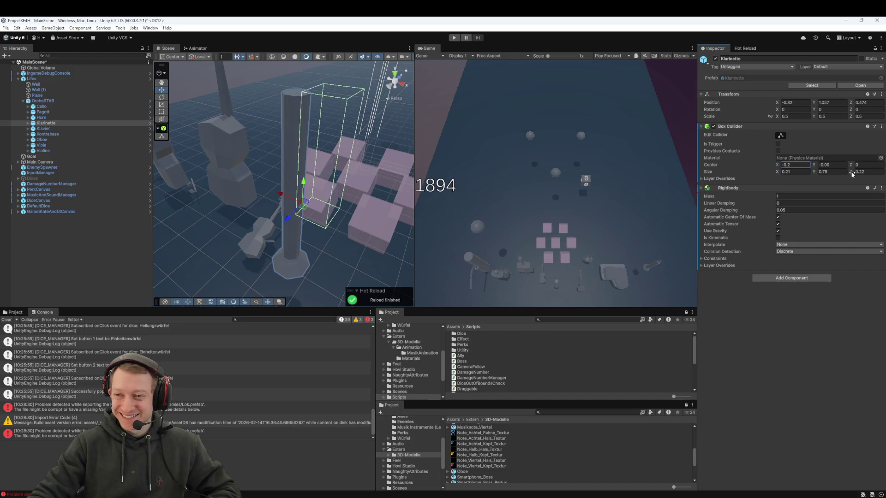
{"action": "left_click_drag", "start_coordinate": [851, 169], "coordinate": [855, 167]}
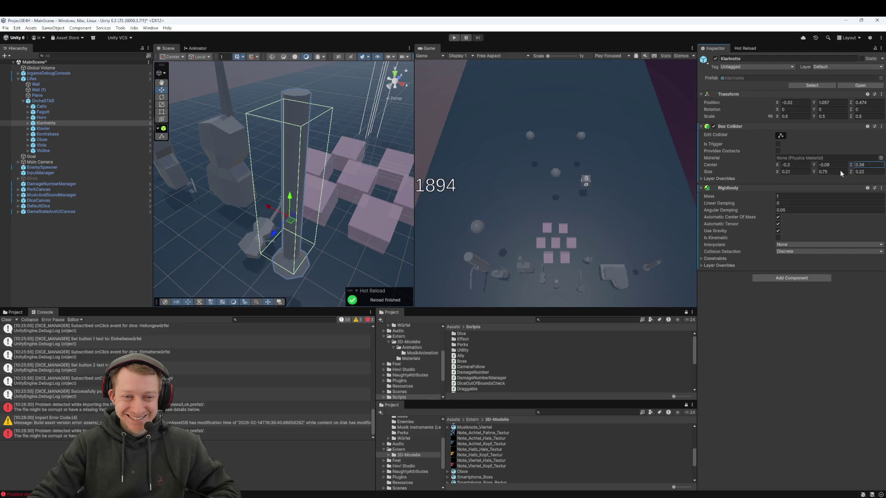
{"action": "mouse_move", "coordinate": [350, 150]}
{"action": "left_mouse_down"}
{"action": "mouse_move", "coordinate": [271, 291]}
{"action": "mouse_move", "coordinate": [305, 197]}
{"action": "mouse_move", "coordinate": [316, 231]}
{"action": "mouse_move", "coordinate": [323, 217]}
{"action": "left_mouse_up"}
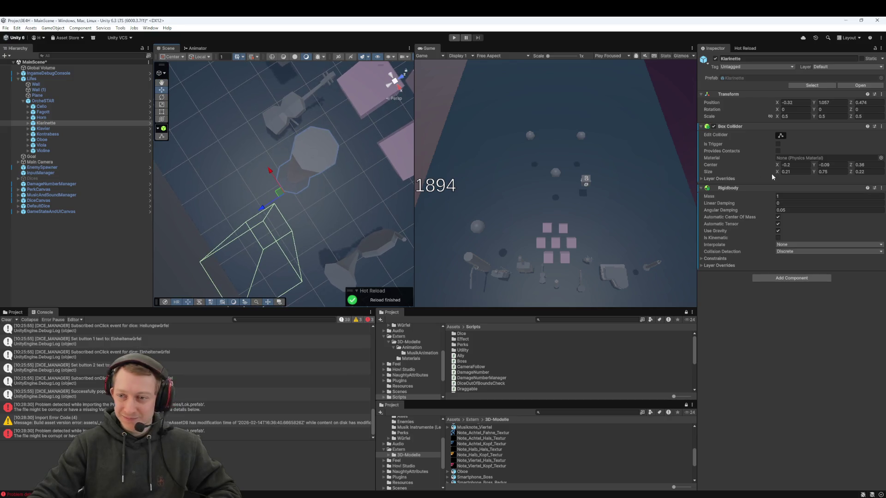
{"action": "left_click_drag", "start_coordinate": [782, 165], "coordinate": [784, 165]}
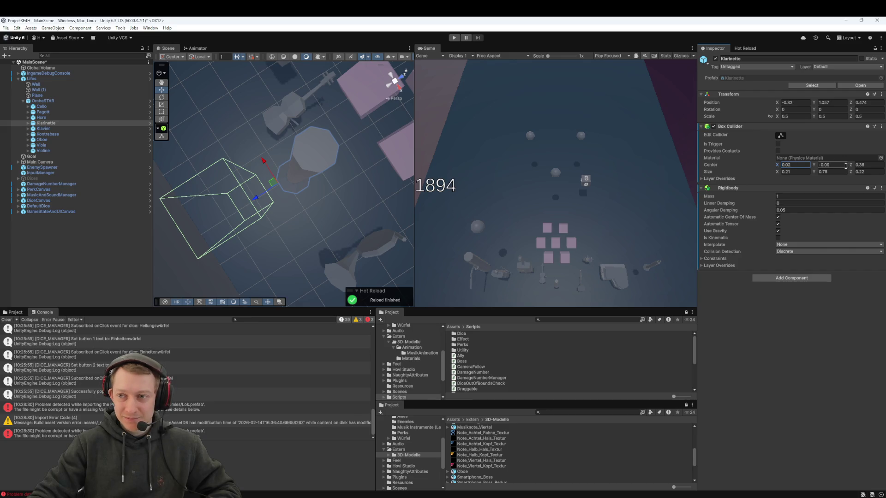
{"action": "left_click_drag", "start_coordinate": [852, 166], "coordinate": [845, 166]}
{"action": "mouse_move", "coordinate": [364, 166]}
{"action": "left_mouse_down"}
{"action": "mouse_move", "coordinate": [332, 207]}
{"action": "mouse_move", "coordinate": [340, 216]}
{"action": "mouse_move", "coordinate": [354, 207]}
{"action": "left_mouse_up"}
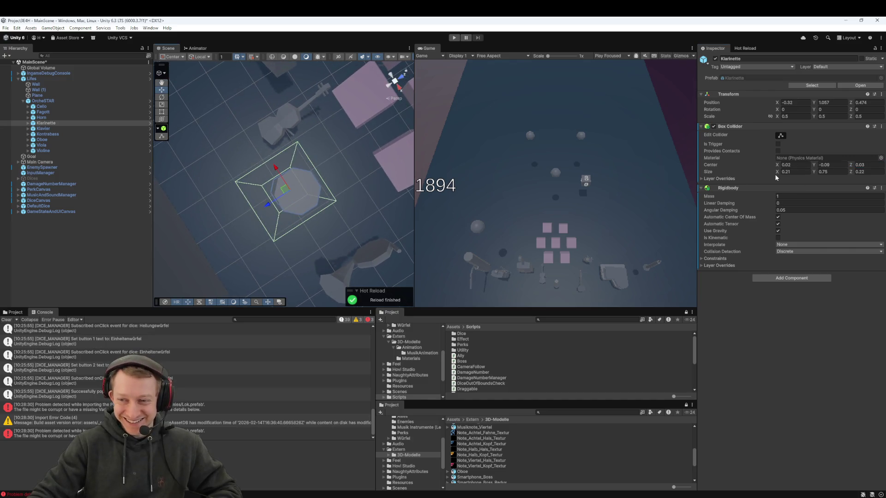
Set the Klarinette collider's centre X and Z to exactly 0
{"action": "left_click", "coordinate": [797, 164]}
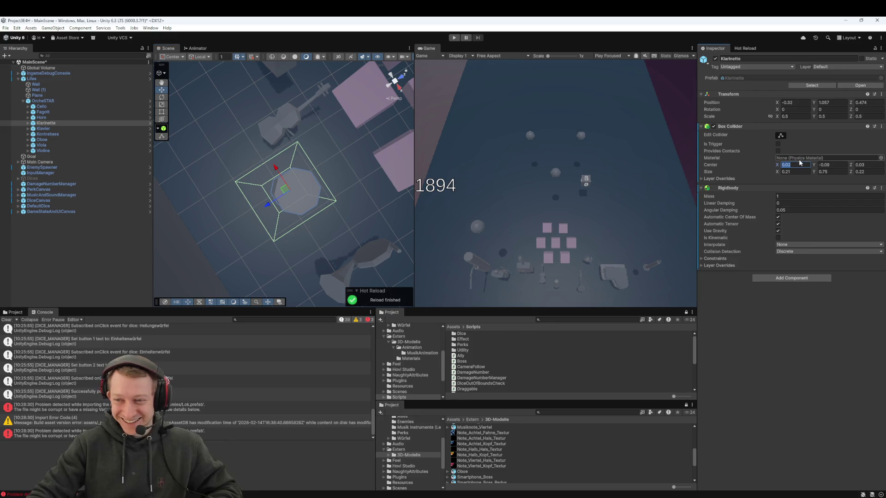
{"action": "type", "text": "0.01"}
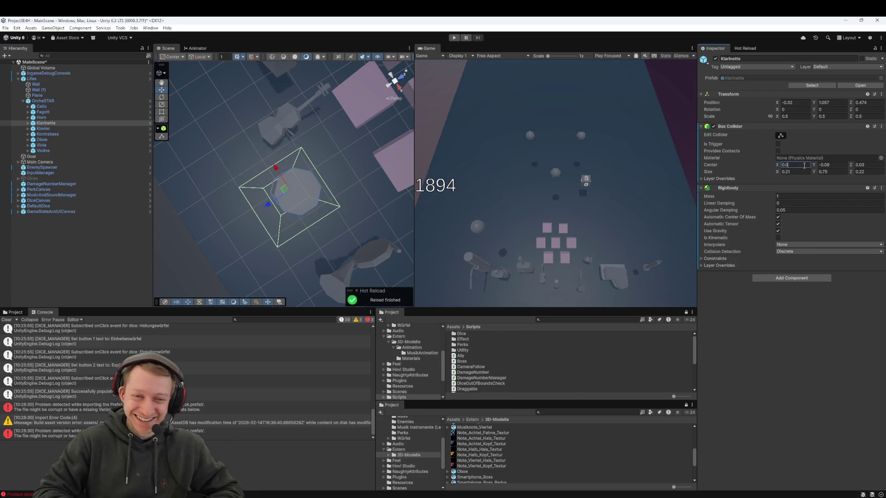
{"action": "key", "text": "BackSpace"}
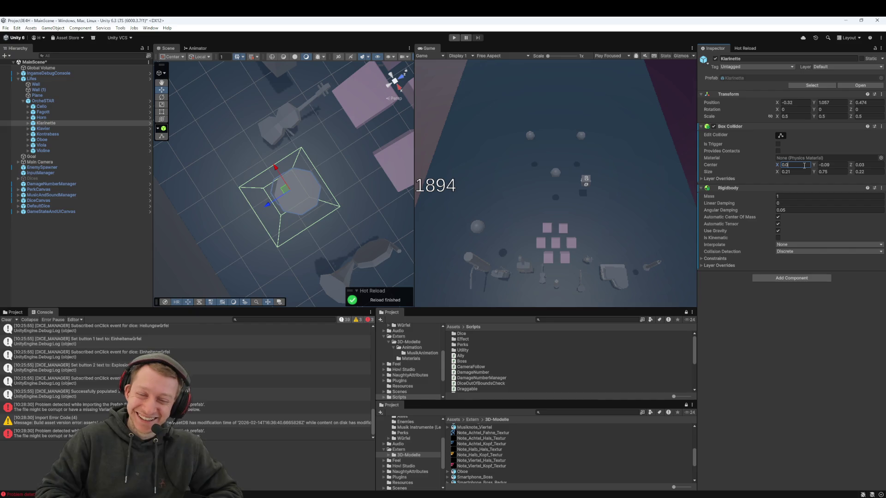
{"action": "key", "text": "Tab"}
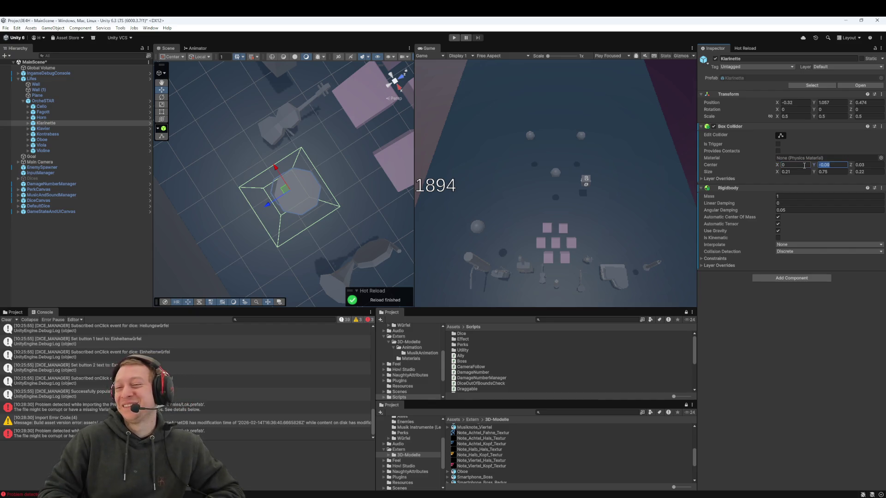
{"action": "key", "text": "Tab"}
{"action": "type", "text": "0.02"}
{"action": "key", "text": "BackSpace"}
{"action": "type", "text": "1"}
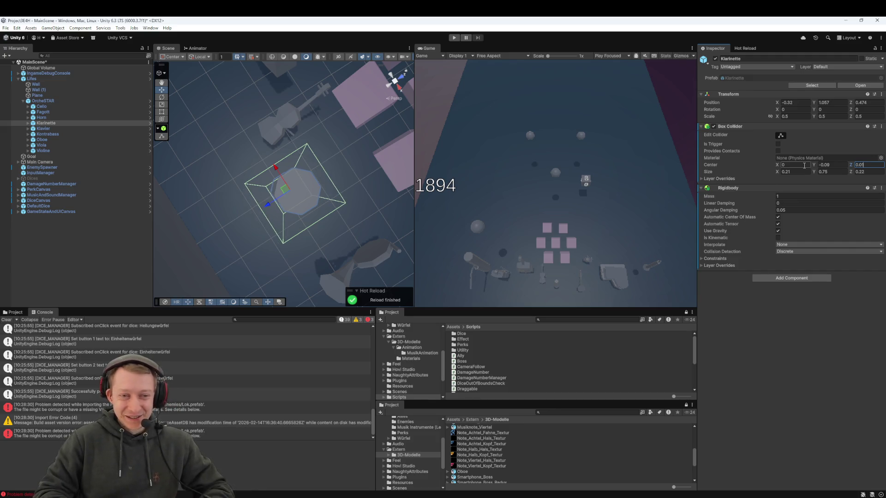
{"action": "key", "text": "BackSpace"}
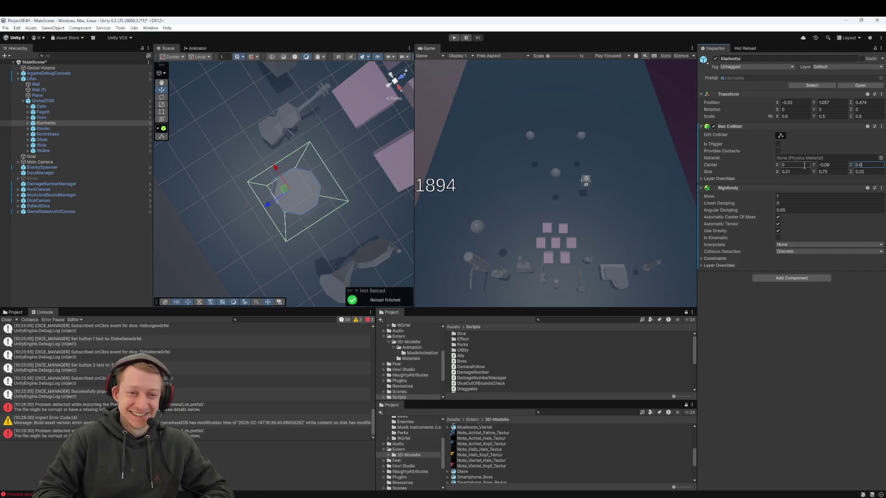
{"action": "mouse_move", "coordinate": [398, 169]}
{"action": "left_mouse_down"}
{"action": "mouse_move", "coordinate": [320, 196]}
{"action": "mouse_move", "coordinate": [311, 160]}
{"action": "mouse_move", "coordinate": [319, 184]}
{"action": "mouse_move", "coordinate": [354, 125]}
{"action": "mouse_move", "coordinate": [344, 161]}
{"action": "mouse_move", "coordinate": [357, 168]}
{"action": "left_mouse_up"}
Centre the Klarinette collider at 0, -0.5, 0 and stretch its height to 1.51
{"action": "scroll", "coordinate": [344, 162], "scroll_direction": "up", "scroll_amount": 5}
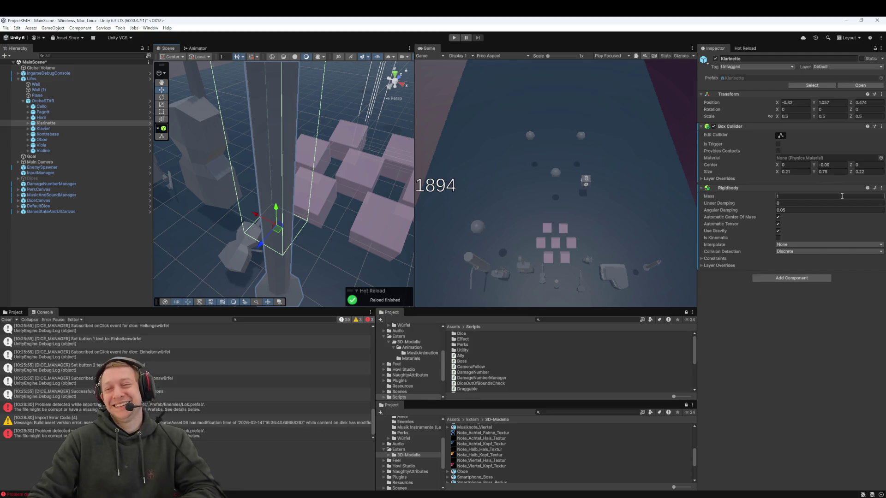
{"action": "type", "text": "1"}
{"action": "key", "text": "Return"}
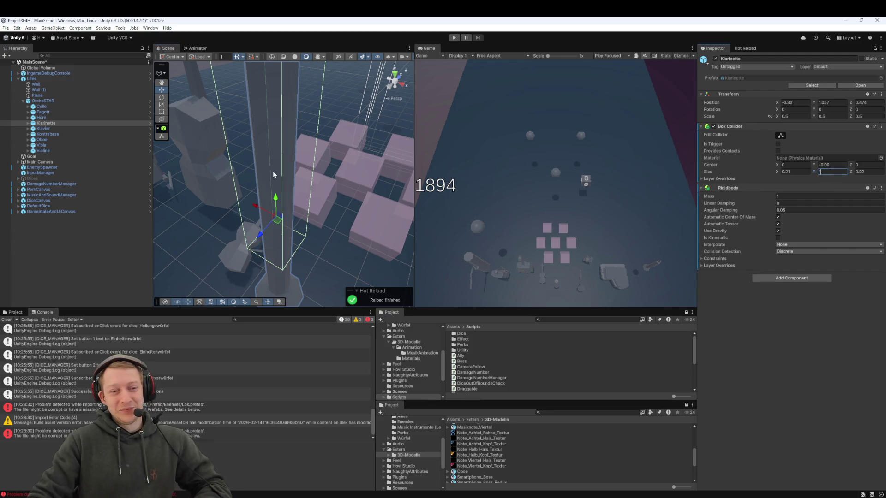
{"action": "key", "text": "f"}
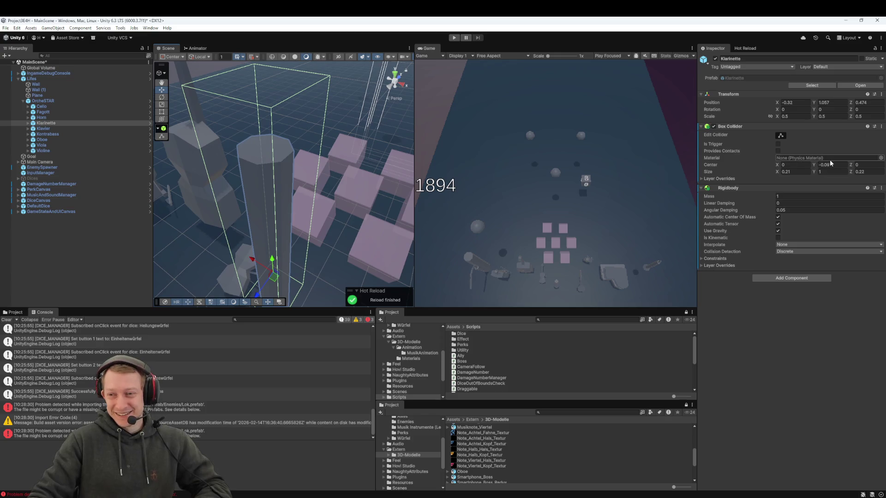
{"action": "left_click", "coordinate": [833, 164]}
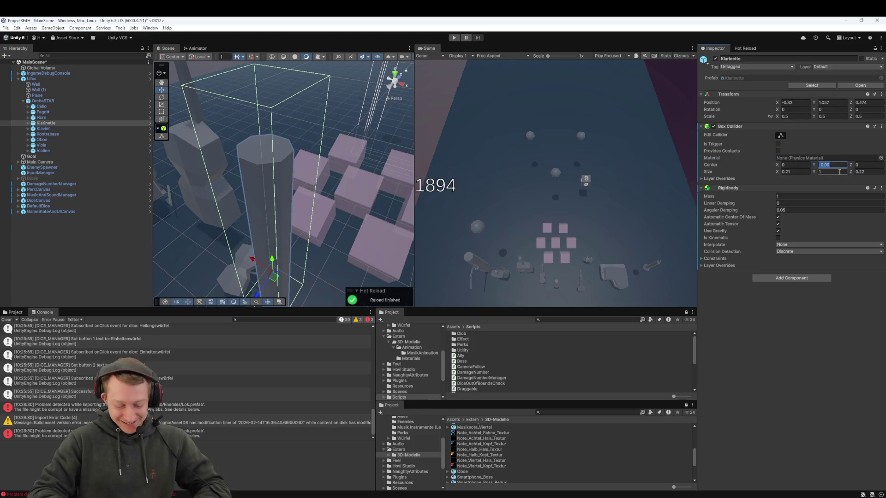
{"action": "type", "text": "0"}
{"action": "scroll", "coordinate": [329, 170], "scroll_direction": "down", "scroll_amount": 3}
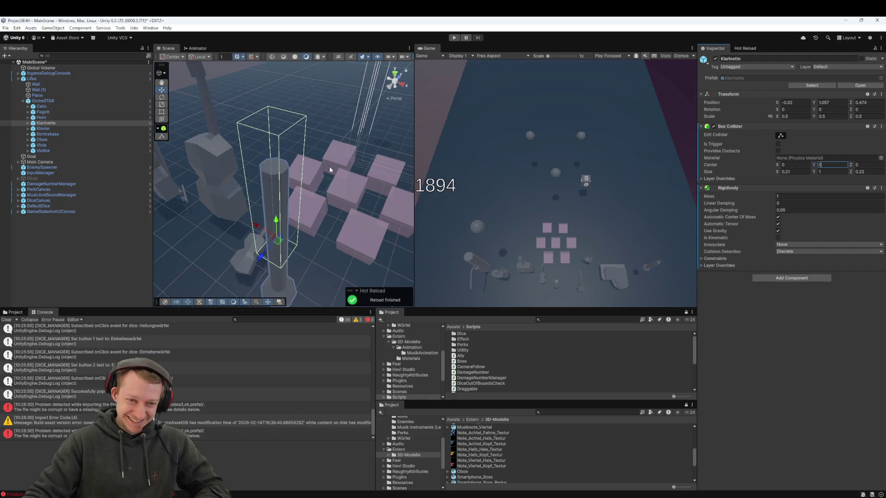
{"action": "type", "text": "-0.5"}
{"action": "left_click_drag", "start_coordinate": [370, 203], "coordinate": [277, 144]}
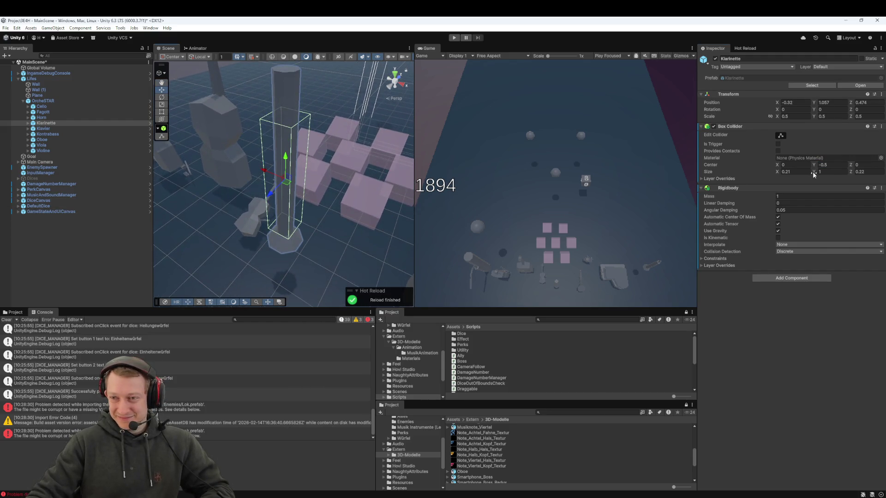
{"action": "left_click_drag", "start_coordinate": [814, 174], "coordinate": [819, 174]}
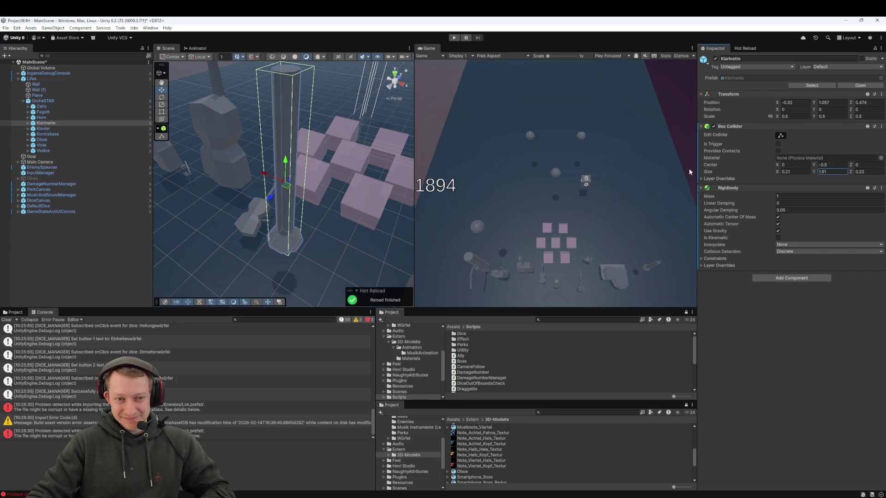
{"action": "left_click_drag", "start_coordinate": [401, 162], "coordinate": [398, 157]}
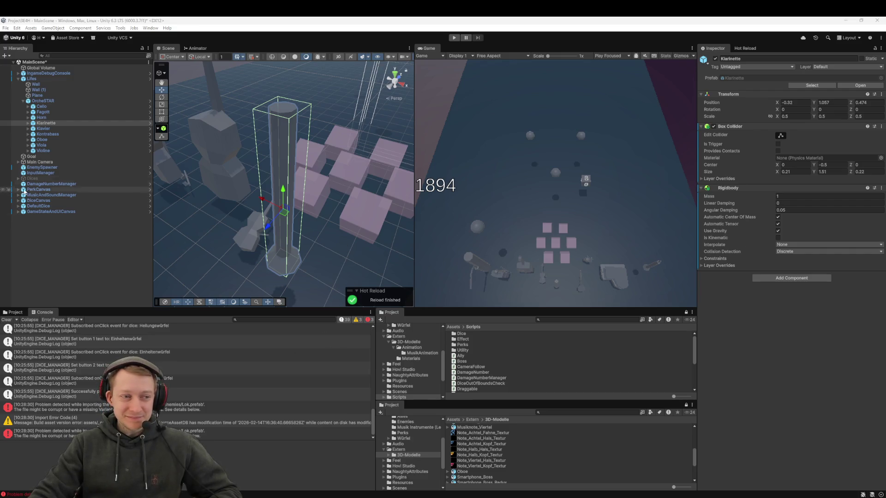
Add a Rigidbody and a Box Collider to the Klavier
{"action": "double_click", "coordinate": [76, 129]}
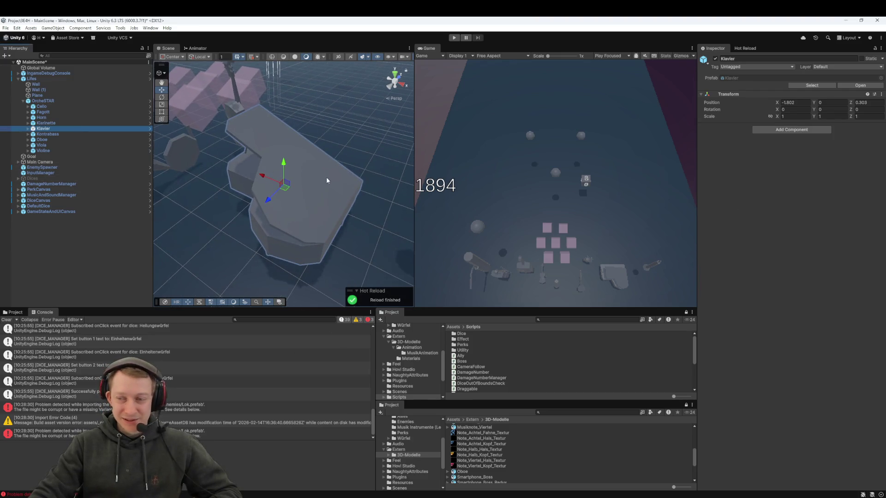
{"action": "left_click", "coordinate": [826, 130]}
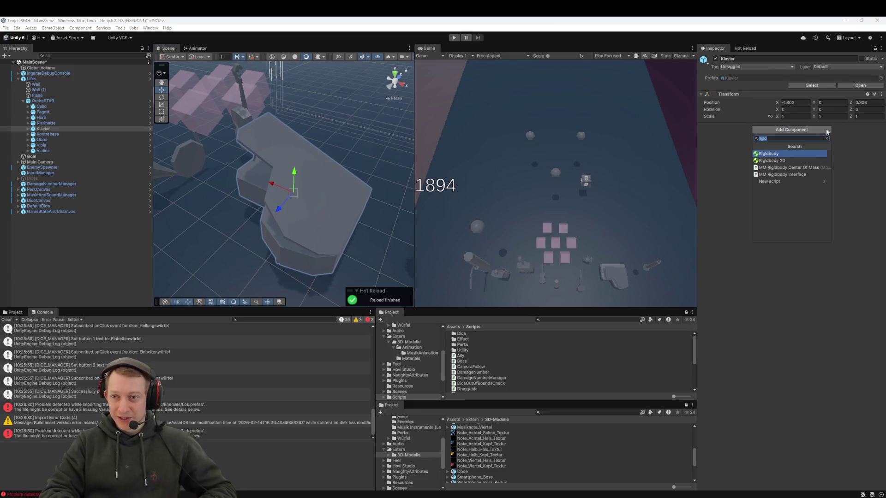
{"action": "key", "text": "Return"}
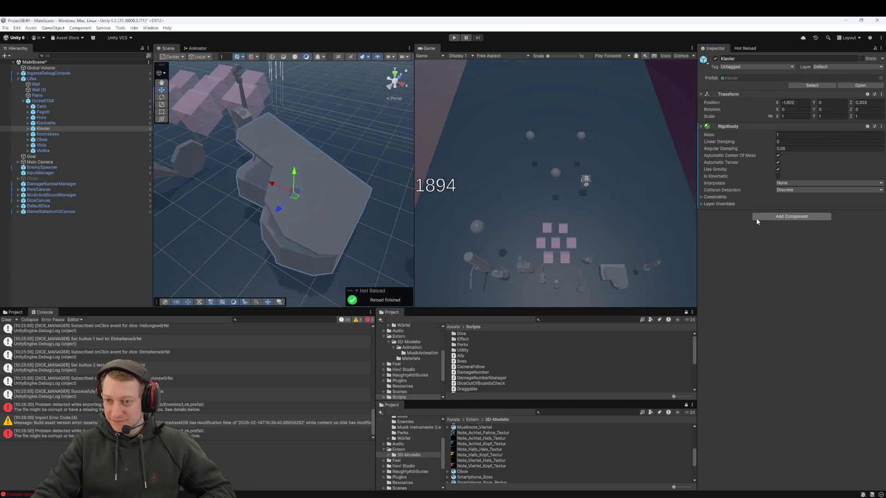
{"action": "left_click", "coordinate": [756, 217]}
{"action": "type", "text": "box"}
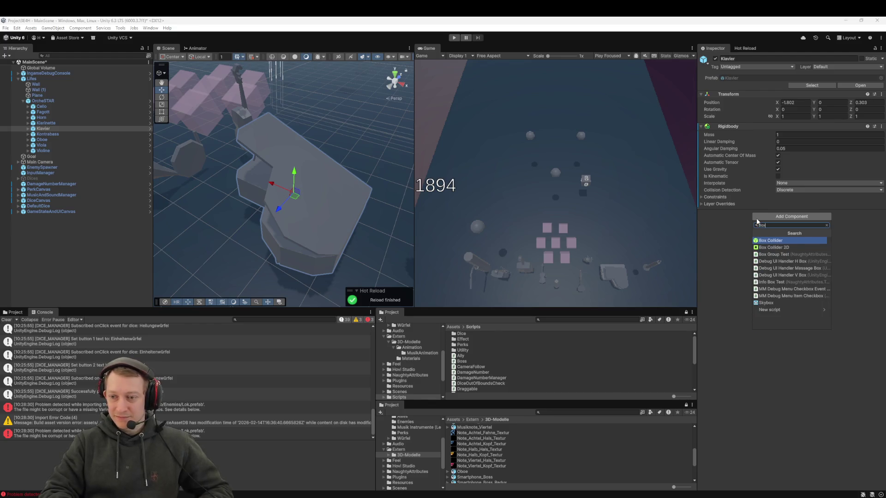
{"action": "key", "text": "Return"}
Size the Klavier's Box Collider to 0.5 on every axis
{"action": "mouse_move", "coordinate": [310, 152]}
{"action": "left_mouse_down"}
{"action": "mouse_move", "coordinate": [310, 183]}
{"action": "mouse_move", "coordinate": [336, 196]}
{"action": "left_mouse_up"}
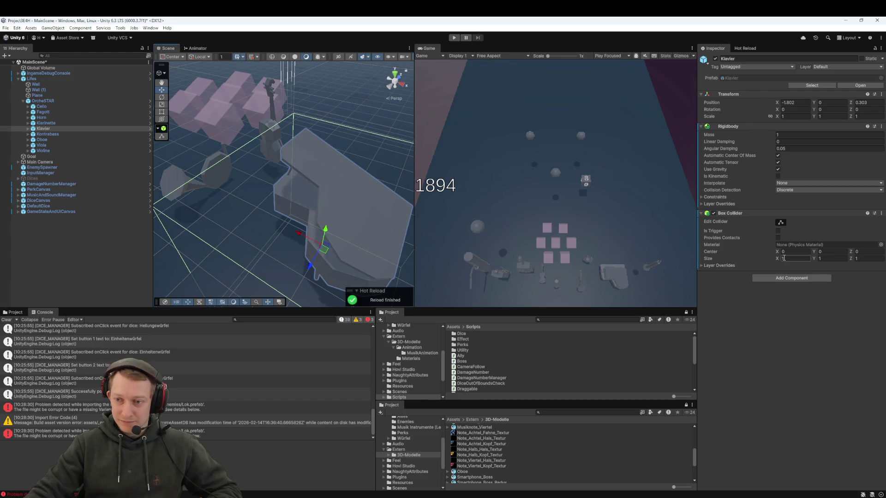
{"action": "type", "text": "5"}
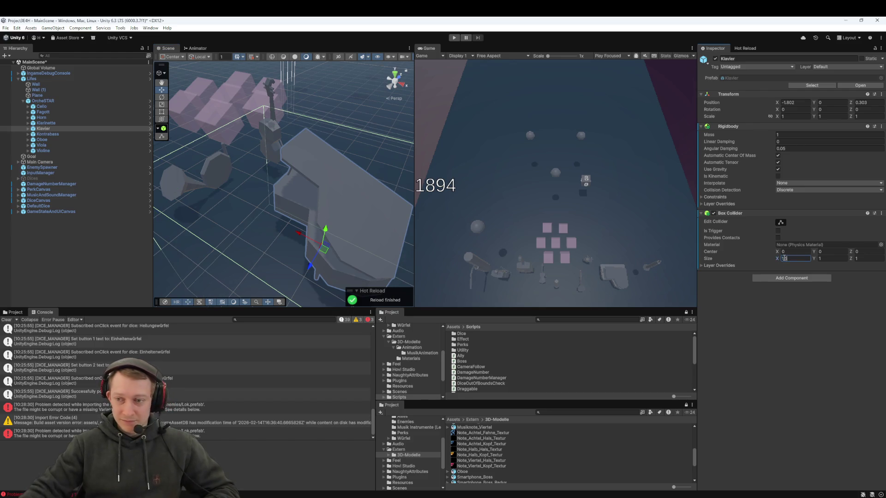
{"action": "type", "text": "0.5"}
{"action": "key", "text": "Tab"}
{"action": "type", "text": "0.5"}
{"action": "key", "text": "Tab"}
{"action": "type", "text": "0.5"}
{"action": "key", "text": "Return"}
{"action": "key", "text": "f"}
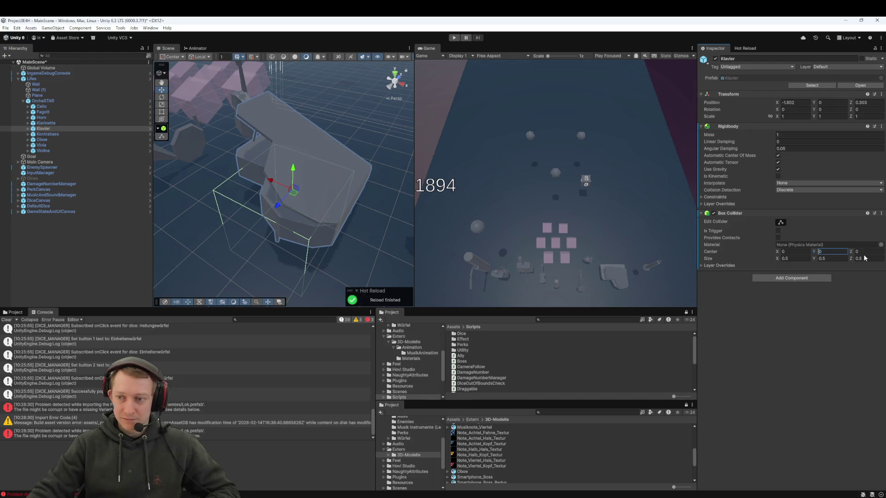
Centre the Klavier's collider at 0, 0.27, 0 and check it in the view
{"action": "type", "text": "0.27"}
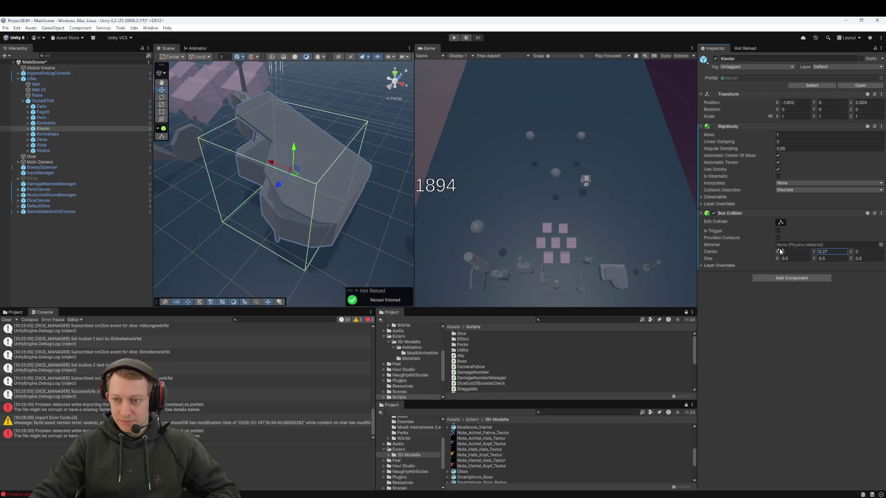
{"action": "left_click_drag", "start_coordinate": [779, 251], "coordinate": [792, 252]}
{"action": "type", "text": "0"}
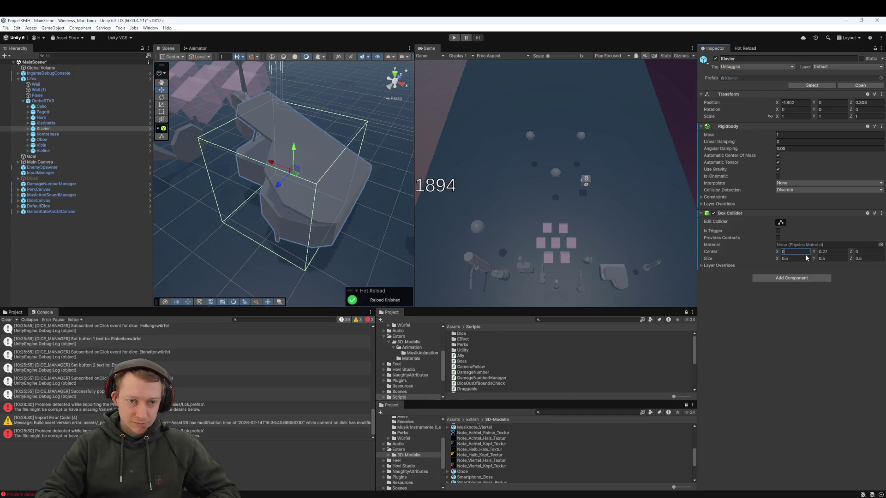
{"action": "mouse_move", "coordinate": [349, 157]}
{"action": "left_mouse_down"}
{"action": "mouse_move", "coordinate": [254, 206]}
{"action": "mouse_move", "coordinate": [285, 170]}
{"action": "mouse_move", "coordinate": [296, 208]}
{"action": "mouse_move", "coordinate": [240, 184]}
{"action": "left_mouse_up"}
{"action": "key", "text": "f"}
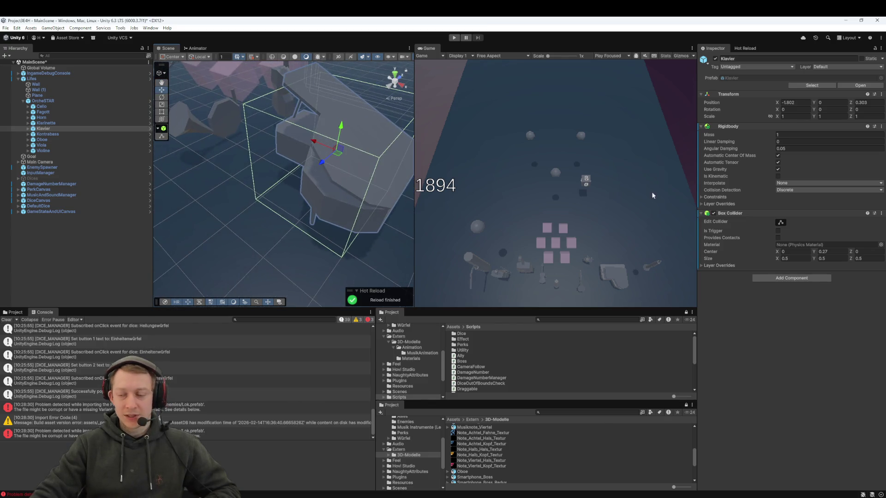
{"action": "double_click", "coordinate": [47, 134]}
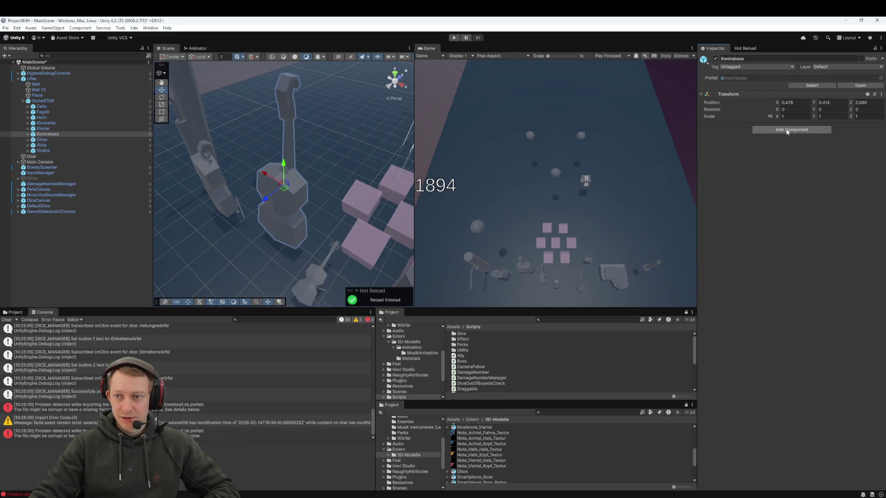
Add a Rigidbody and a Box Collider to the Kontrabass
{"action": "left_click", "coordinate": [790, 130]}
{"action": "type", "text": "rig"}
{"action": "key", "text": "Return"}
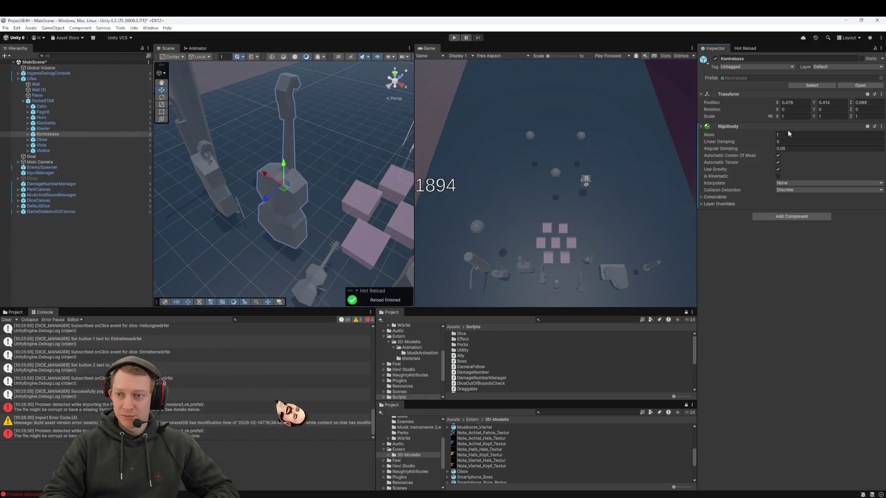
{"action": "left_click", "coordinate": [768, 217]}
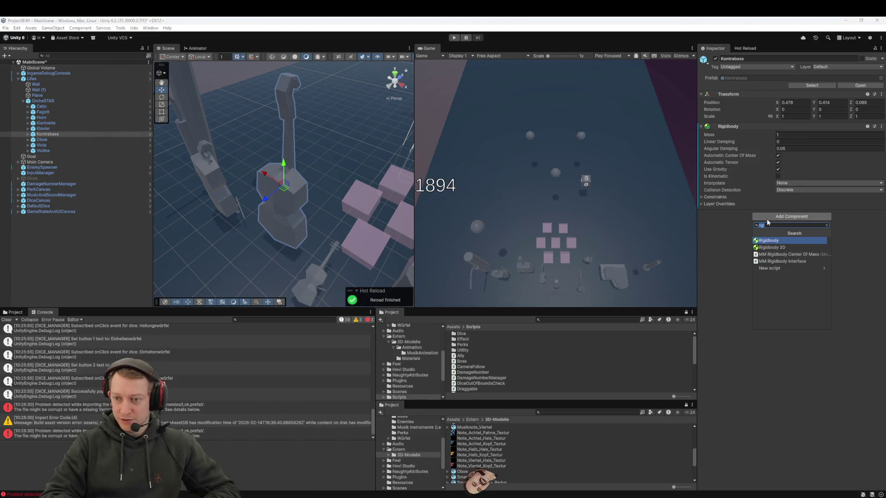
{"action": "type", "text": "box"}
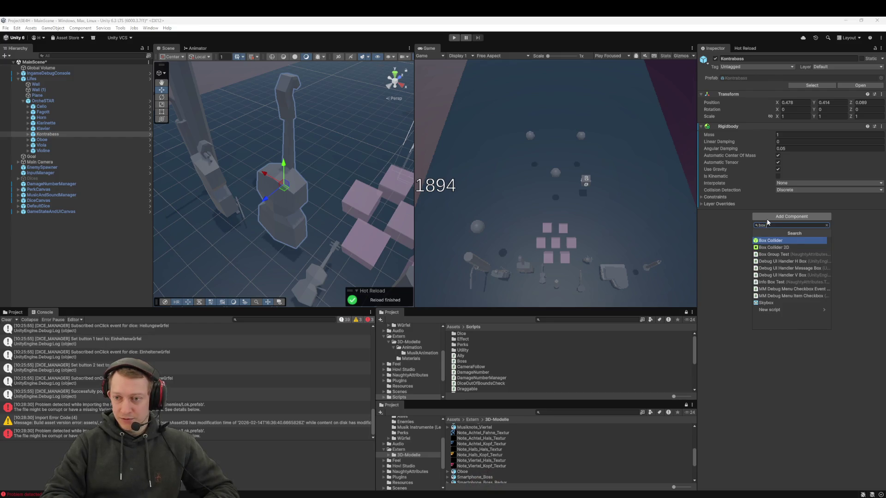
{"action": "key", "text": "Return"}
Set the Kontrabass Box Collider size to 0.5 × 0.5 × 0.5
{"action": "left_click", "coordinate": [790, 258]}
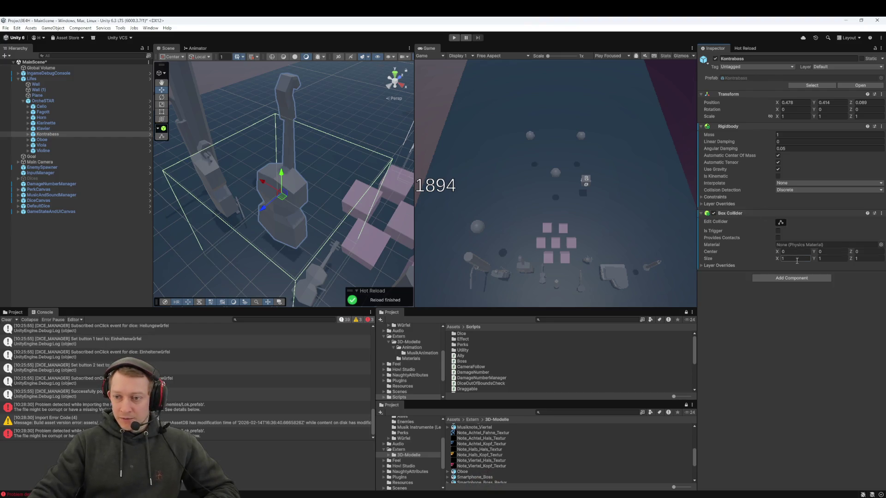
{"action": "type", "text": "0.5"}
{"action": "key", "text": "Tab"}
{"action": "type", "text": "0.5"}
{"action": "key", "text": "Tab"}
{"action": "type", "text": "0.5"}
{"action": "mouse_move", "coordinate": [282, 176]}
{"action": "left_mouse_down"}
{"action": "mouse_move", "coordinate": [304, 62]}
{"action": "mouse_move", "coordinate": [283, 162]}
{"action": "left_mouse_up"}
{"action": "scroll", "coordinate": [282, 162], "scroll_direction": "up", "scroll_amount": 10}
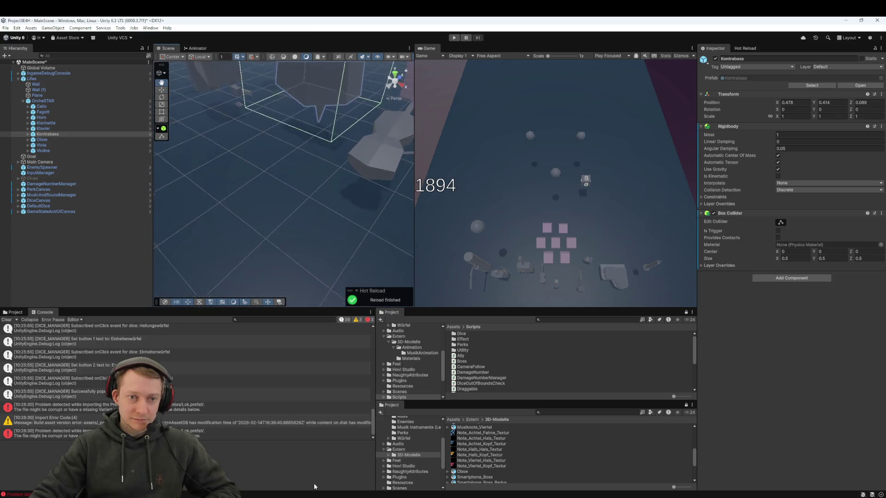
{"action": "key", "text": "f"}
{"action": "key", "text": "w"}
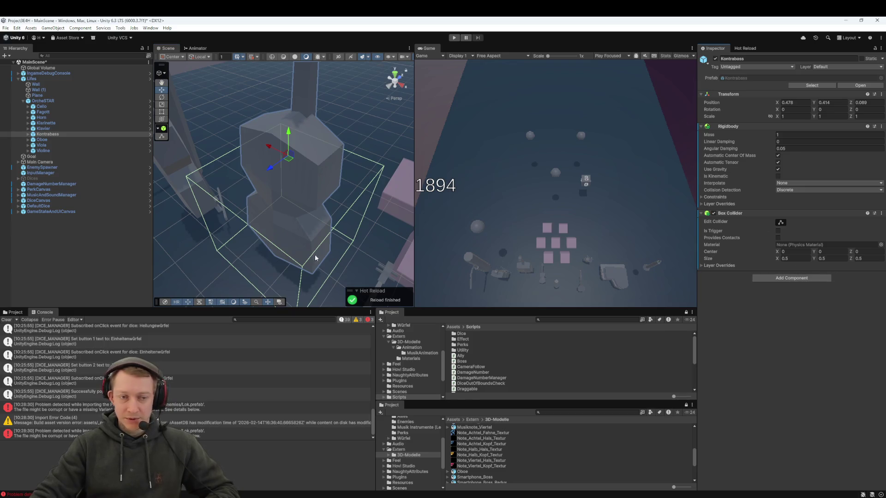
{"action": "double_click", "coordinate": [41, 139]}
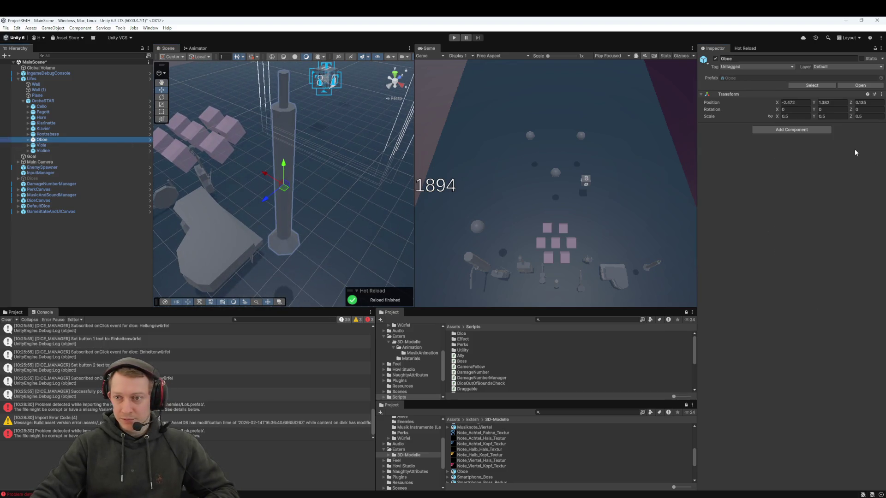
Add a Box Collider to the Oboe and enter 0.5 for each size axis
{"action": "left_click", "coordinate": [804, 132]}
{"action": "key", "text": "Return"}
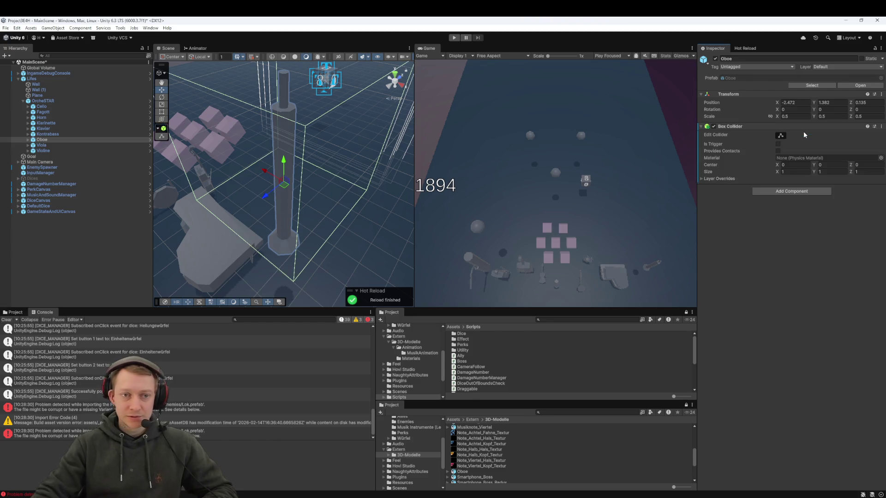
{"action": "left_click_drag", "start_coordinate": [316, 144], "coordinate": [496, 197]}
{"action": "type", "text": "0.5"}
{"action": "key", "text": "Tab"}
{"action": "type", "text": "0.5"}
{"action": "key", "text": "Tab"}
{"action": "type", "text": "0.5"}
Change the Oboe collider height to 1 and lower its centre Y to -0.74
{"action": "mouse_move", "coordinate": [388, 166]}
{"action": "left_mouse_down"}
{"action": "mouse_move", "coordinate": [361, 152]}
{"action": "mouse_move", "coordinate": [364, 138]}
{"action": "left_mouse_up"}
{"action": "left_click", "coordinate": [821, 172]}
{"action": "type", "text": "1"}
{"action": "left_click", "coordinate": [812, 165]}
{"action": "type", "text": "-0.53"}
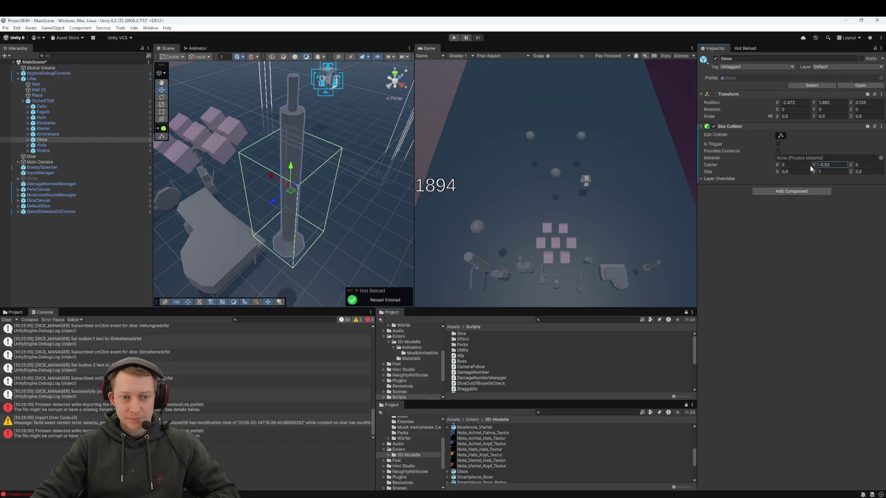
{"action": "left_click_drag", "start_coordinate": [399, 195], "coordinate": [363, 174]}
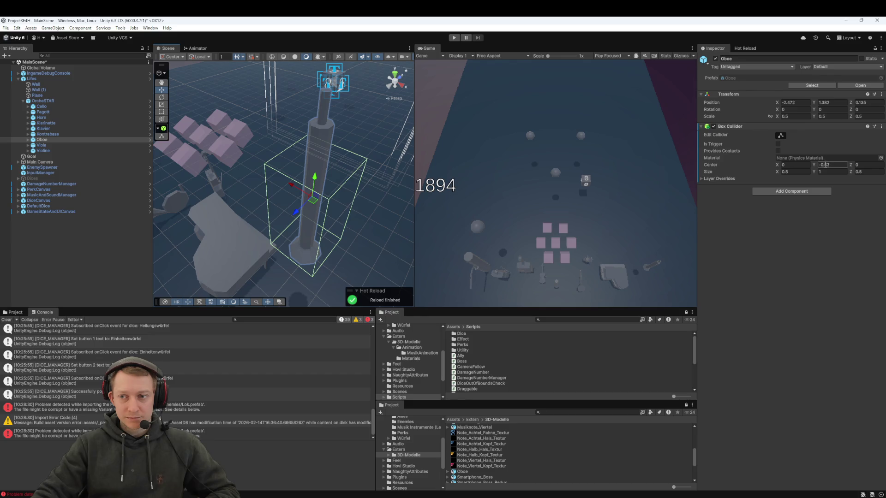
{"action": "left_click_drag", "start_coordinate": [814, 165], "coordinate": [812, 165]}
{"action": "mouse_move", "coordinate": [323, 193]}
{"action": "left_mouse_down"}
{"action": "mouse_move", "coordinate": [350, 166]}
{"action": "mouse_move", "coordinate": [331, 204]}
{"action": "left_mouse_up"}
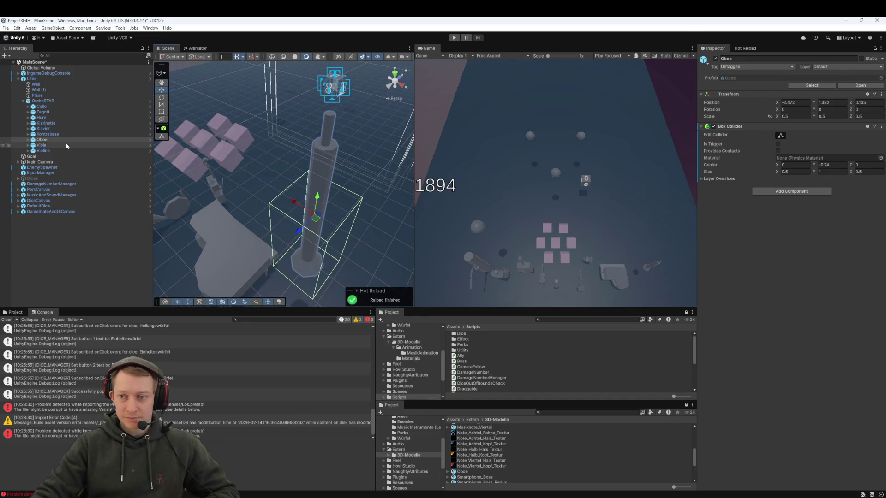
Add a Rigidbody to the Oboe
{"action": "left_click", "coordinate": [815, 192]}
{"action": "type", "text": "r"}
{"action": "key", "text": "Return"}
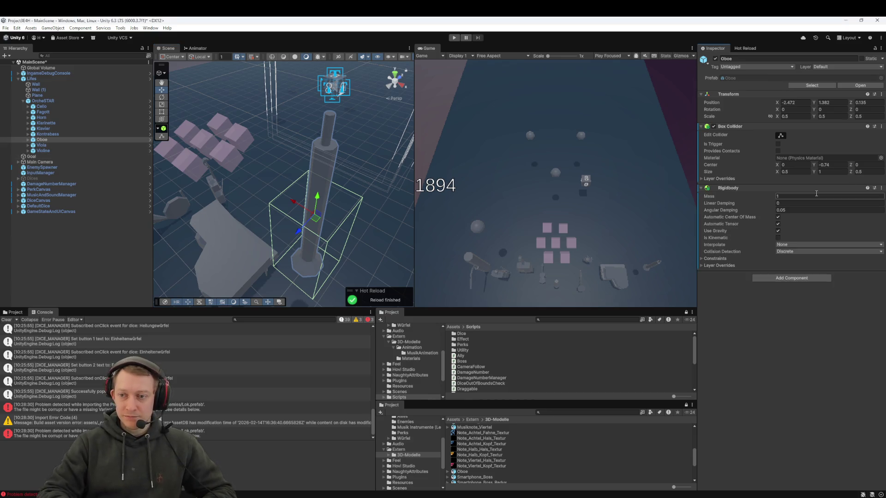
{"action": "double_click", "coordinate": [41, 144]}
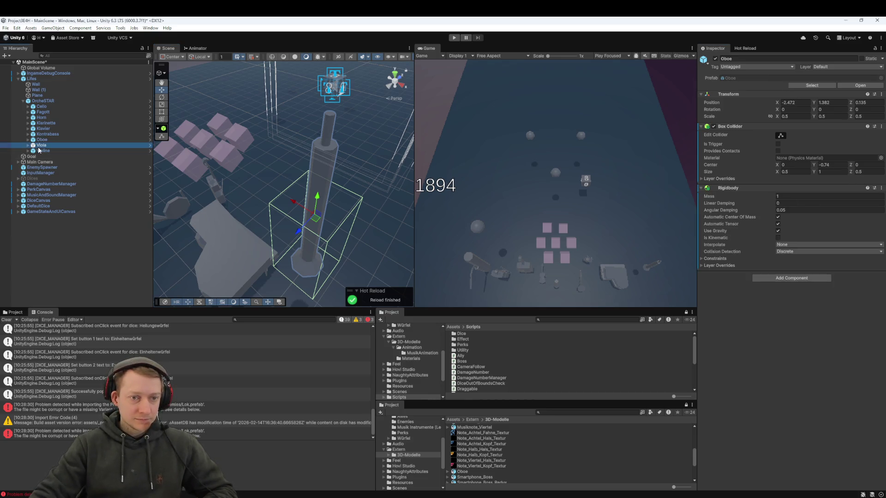
Add a Rigidbody and a default Box Collider to the Viola
{"action": "left_click", "coordinate": [781, 131]}
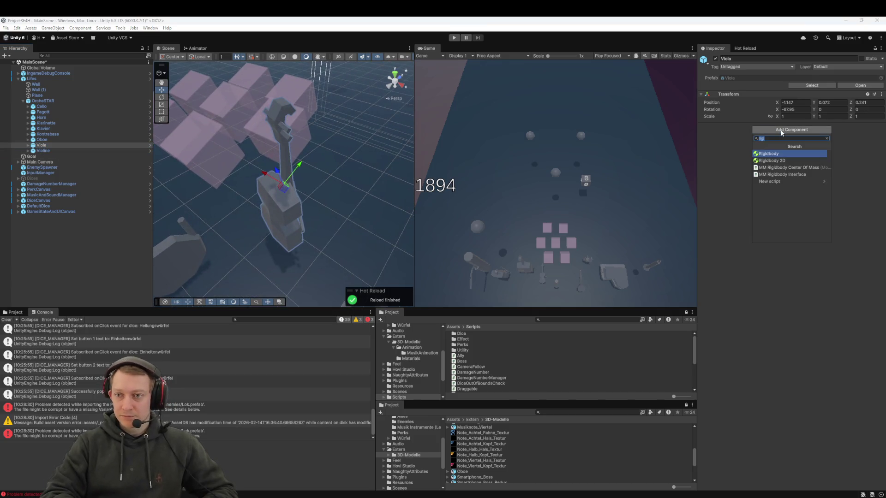
{"action": "key", "text": "Return"}
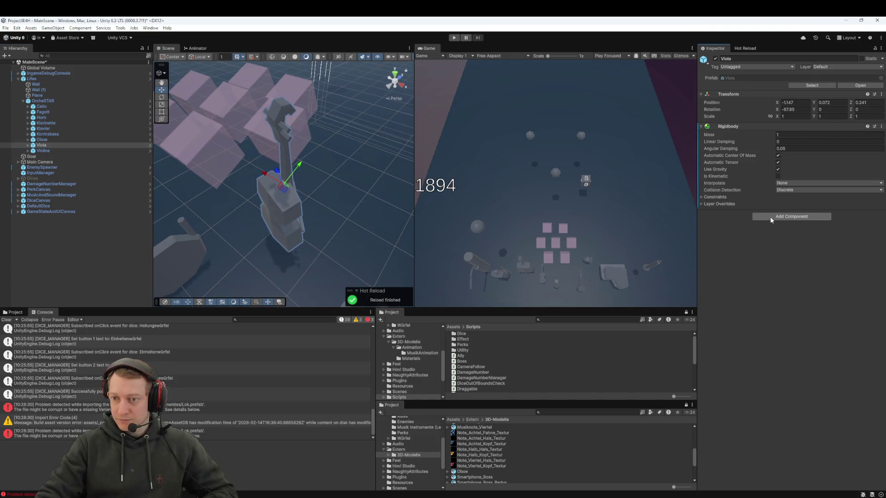
{"action": "left_click", "coordinate": [770, 217]}
{"action": "type", "text": "box"}
{"action": "key", "text": "Return"}
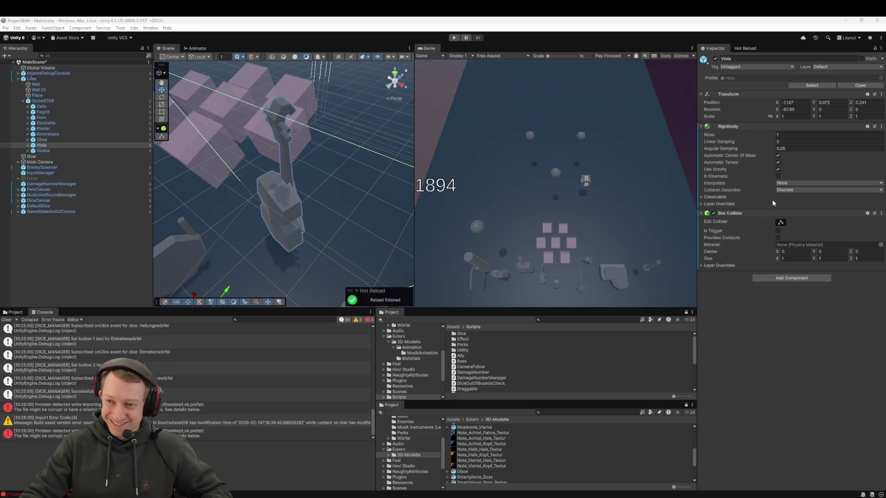
Frame the Viola and its 1 × 1 × 1 collider closely, undoing an accidental move
{"action": "scroll", "coordinate": [351, 193], "scroll_direction": "down", "scroll_amount": 5}
{"action": "mouse_move", "coordinate": [330, 181]}
{"action": "left_mouse_down"}
{"action": "mouse_move", "coordinate": [380, 144]}
{"action": "mouse_move", "coordinate": [369, 139]}
{"action": "left_mouse_up"}
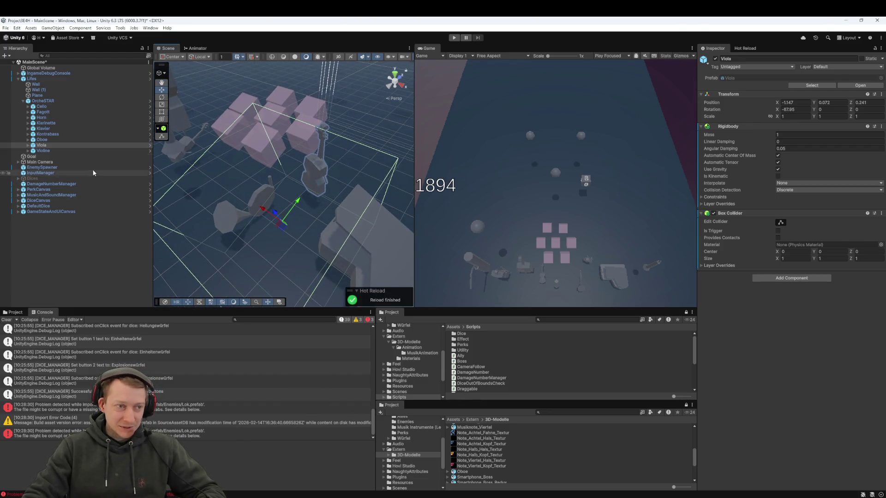
{"action": "double_click", "coordinate": [60, 144]}
{"action": "mouse_move", "coordinate": [261, 151]}
{"action": "left_mouse_down"}
{"action": "mouse_move", "coordinate": [134, 275]}
{"action": "mouse_move", "coordinate": [298, 216]}
{"action": "mouse_move", "coordinate": [248, 215]}
{"action": "mouse_move", "coordinate": [125, 178]}
{"action": "left_mouse_up"}
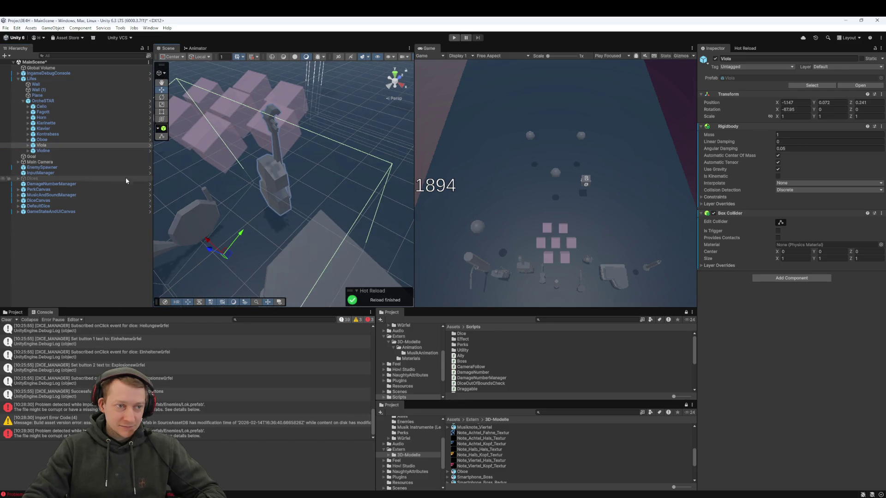
{"action": "scroll", "coordinate": [214, 213], "scroll_direction": "down", "scroll_amount": 2}
{"action": "mouse_move", "coordinate": [250, 223]}
{"action": "left_mouse_down"}
{"action": "mouse_move", "coordinate": [267, 204]}
{"action": "mouse_move", "coordinate": [254, 231]}
{"action": "left_mouse_up"}
{"action": "key", "text": "ctrl+z"}
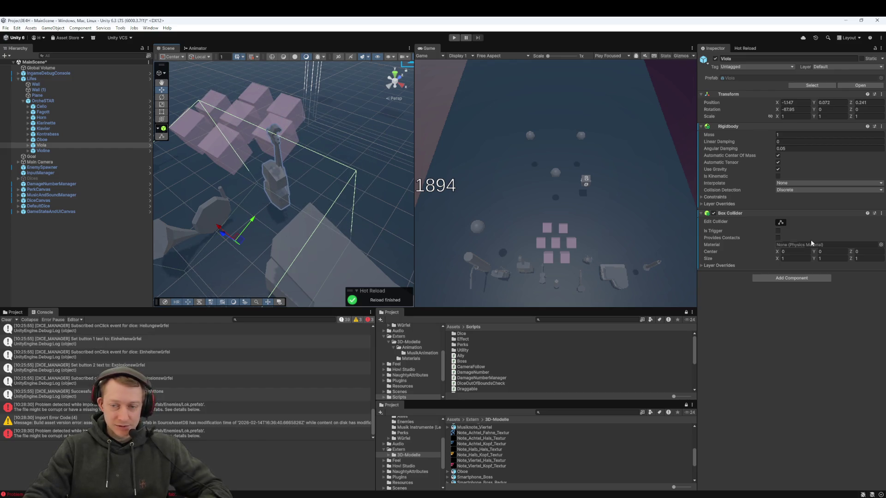
{"action": "left_click", "coordinate": [796, 251]}
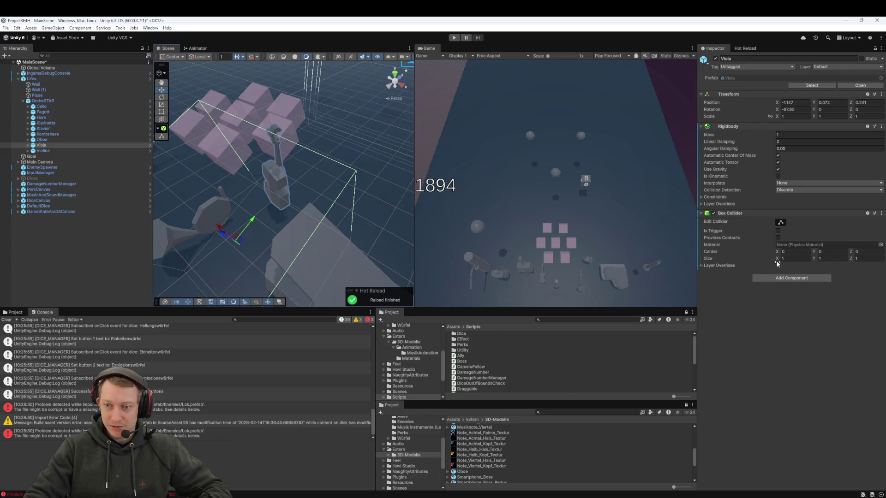
Shrink the Viola collider to 0.5 per axis, raise its centre, and set width 0.25
{"action": "type", "text": "0.5"}
{"action": "key", "text": "Tab"}
{"action": "type", "text": "0.5"}
{"action": "key", "text": "Tab"}
{"action": "type", "text": "0.5"}
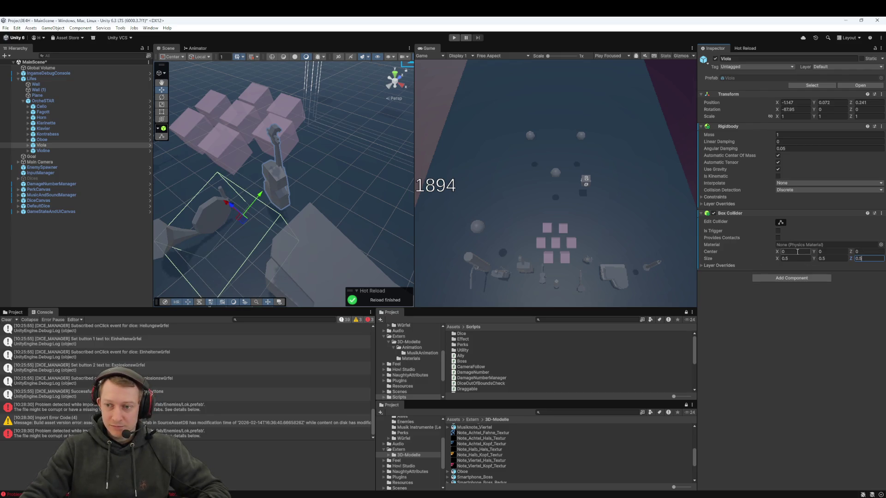
{"action": "mouse_move", "coordinate": [814, 254]}
{"action": "left_mouse_down"}
{"action": "mouse_move", "coordinate": [821, 252]}
{"action": "mouse_move", "coordinate": [779, 254]}
{"action": "left_mouse_up"}
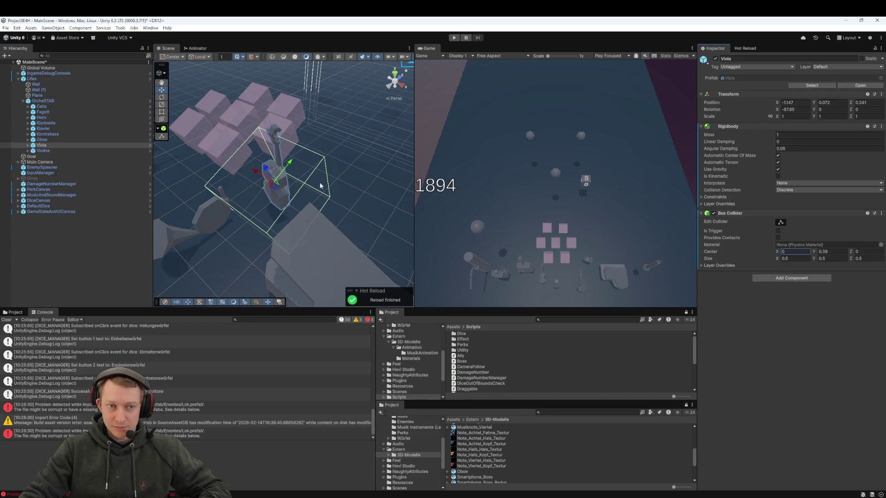
{"action": "left_click_drag", "start_coordinate": [320, 182], "coordinate": [337, 184]}
{"action": "type", "text": "0.25"}
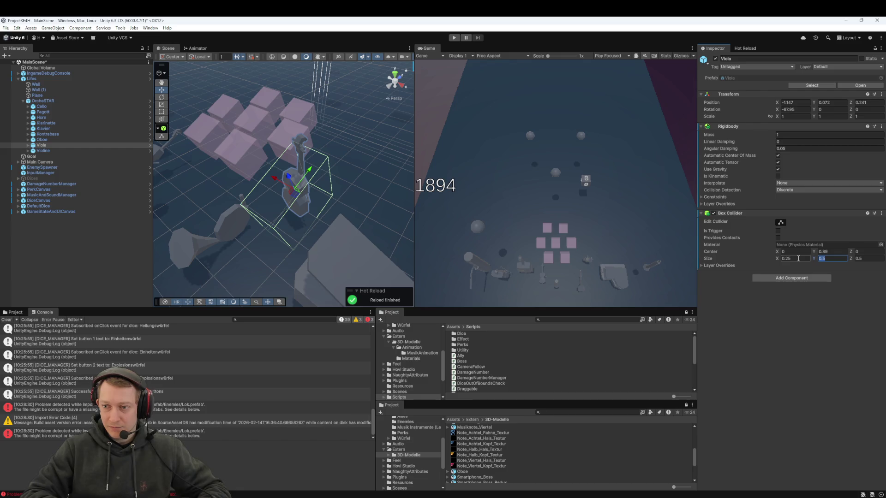
{"action": "type", "text": "0.25"}
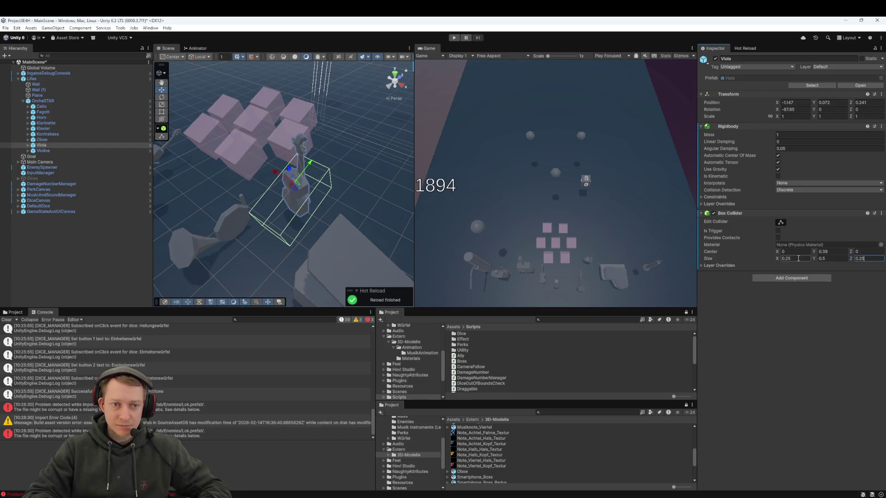
Fine-tune the Viola collider to 0.14 high and 0.82 long, centred at Y 0.39
{"action": "mouse_move", "coordinate": [370, 212]}
{"action": "left_mouse_down"}
{"action": "mouse_move", "coordinate": [300, 212]}
{"action": "mouse_move", "coordinate": [362, 217]}
{"action": "mouse_move", "coordinate": [386, 178]}
{"action": "mouse_move", "coordinate": [297, 139]}
{"action": "mouse_move", "coordinate": [212, 172]}
{"action": "mouse_move", "coordinate": [300, 182]}
{"action": "mouse_move", "coordinate": [340, 199]}
{"action": "mouse_move", "coordinate": [319, 188]}
{"action": "left_mouse_up"}
{"action": "scroll", "coordinate": [316, 212], "scroll_direction": "up", "scroll_amount": 3}
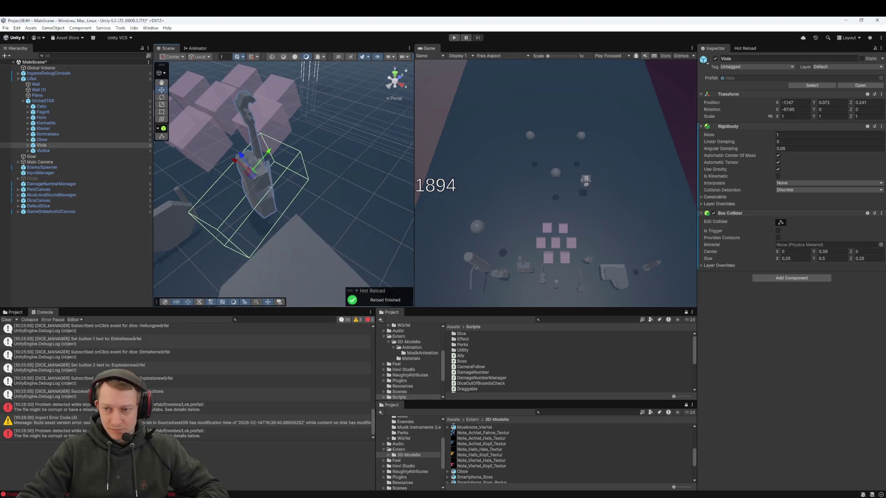
{"action": "left_click_drag", "start_coordinate": [814, 257], "coordinate": [809, 259]}
{"action": "left_click_drag", "start_coordinate": [810, 260], "coordinate": [818, 256]}
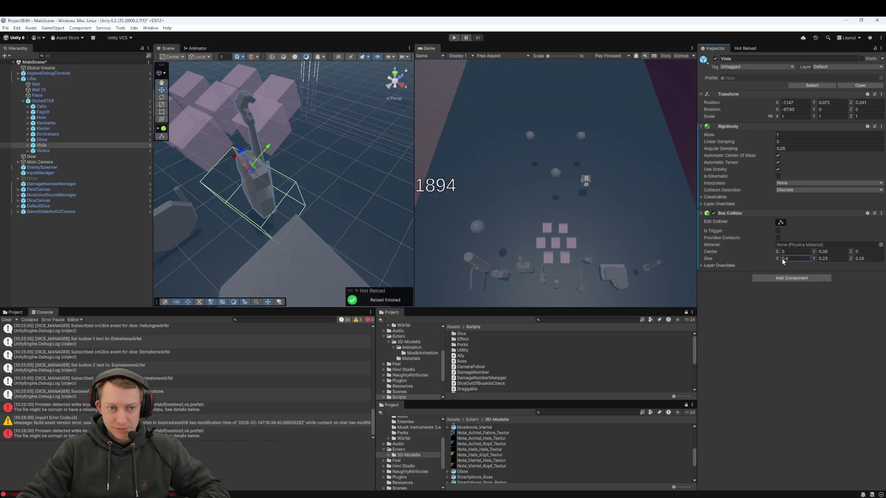
{"action": "left_click_drag", "start_coordinate": [851, 260], "coordinate": [861, 259]}
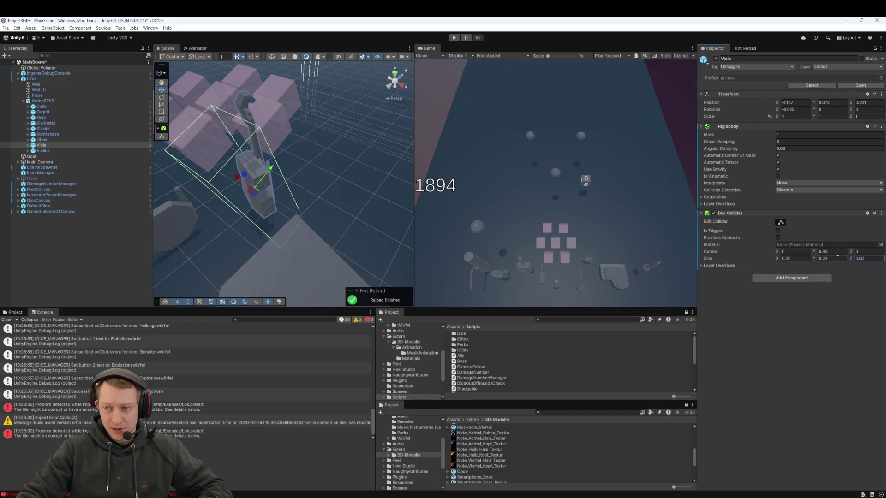
{"action": "left_click", "coordinate": [814, 253]}
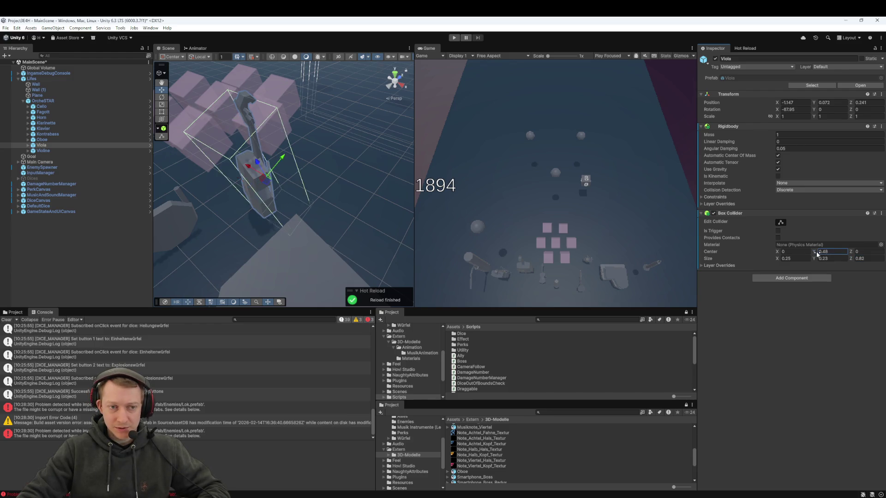
{"action": "left_click_drag", "start_coordinate": [815, 262], "coordinate": [855, 252]}
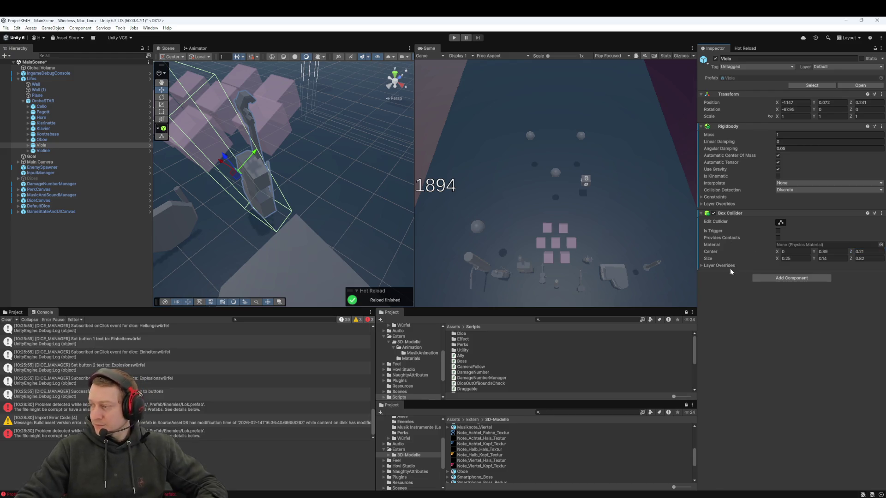
{"action": "left_click", "coordinate": [41, 151]}
Add a Rigidbody and a Box Collider to the Violine
{"action": "left_click", "coordinate": [40, 151]}
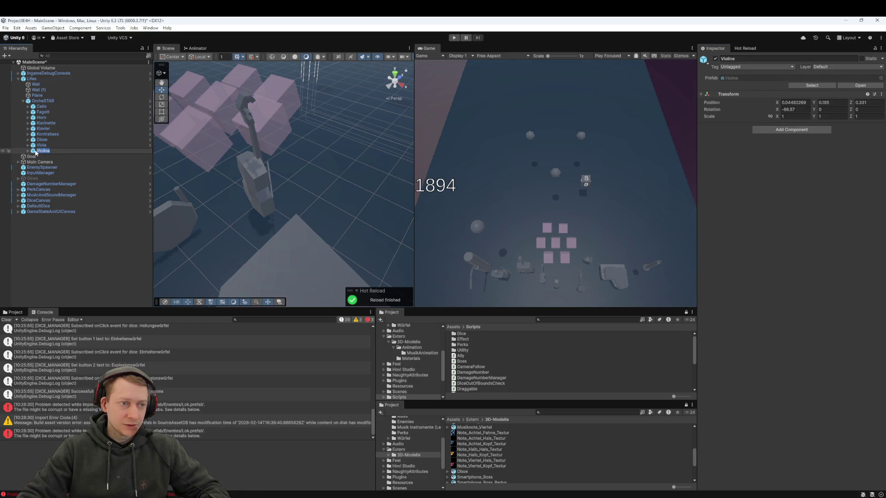
{"action": "double_click", "coordinate": [36, 151]}
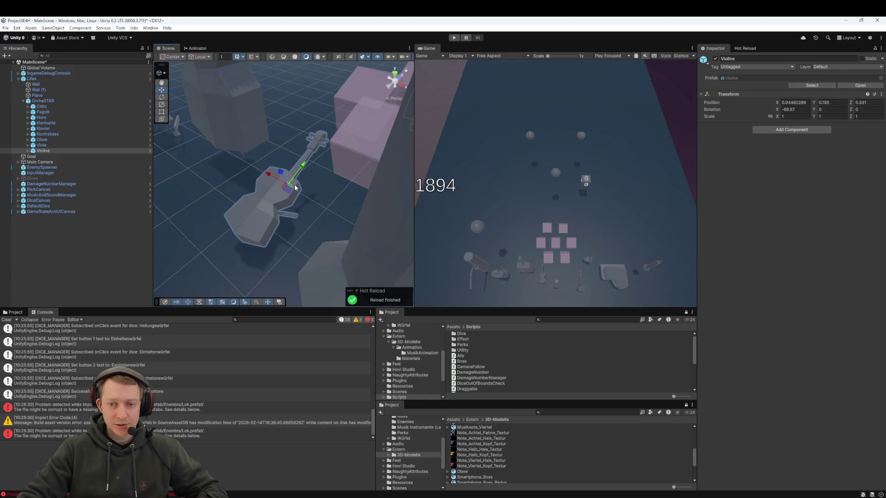
{"action": "left_click", "coordinate": [806, 131]}
{"action": "type", "text": "rigid"}
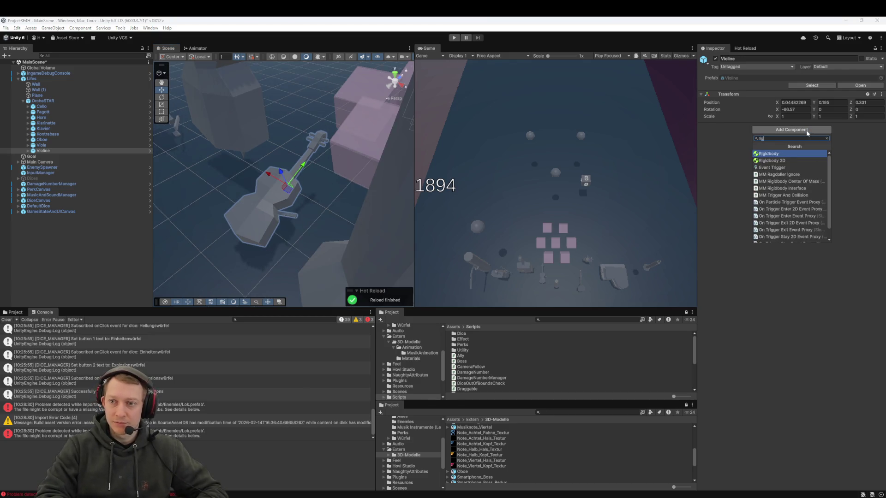
{"action": "key", "text": "Return"}
{"action": "left_click", "coordinate": [801, 218]}
{"action": "type", "text": "box"}
{"action": "key", "text": "Return"}
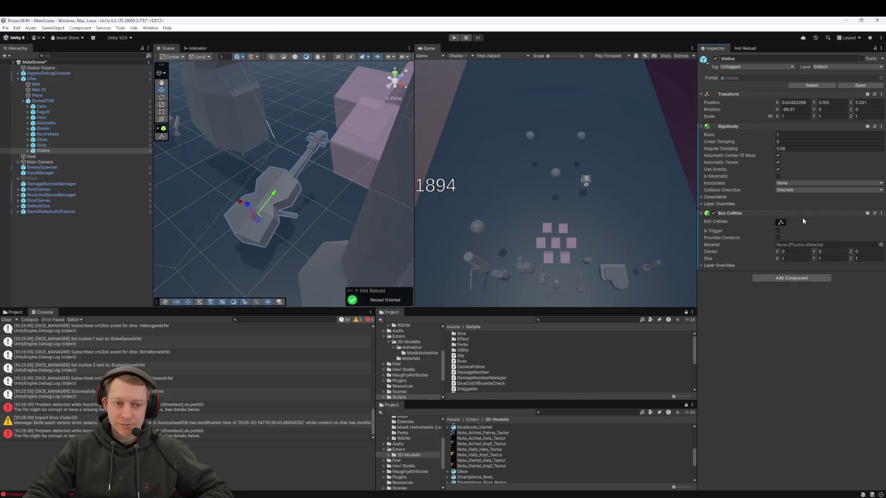
Set the Violine Box Collider size to 0.25 × 0.25 × 0.25
{"action": "key", "text": "f"}
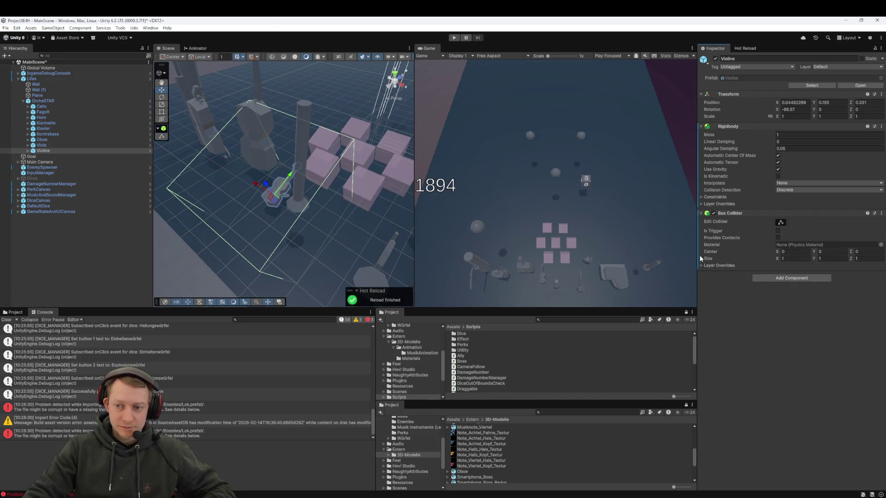
{"action": "type", "text": "0.25"}
{"action": "key", "text": "Tab"}
{"action": "type", "text": "0.25"}
{"action": "key", "text": "Tab"}
{"action": "type", "text": "0.25"}
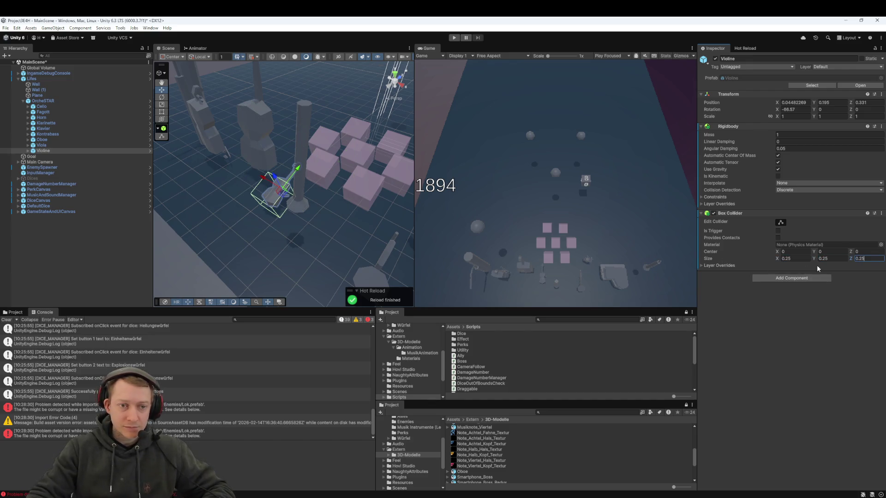
{"action": "scroll", "coordinate": [272, 190], "scroll_direction": "up", "scroll_amount": 3}
{"action": "mouse_move", "coordinate": [272, 193]}
{"action": "left_mouse_down"}
{"action": "mouse_move", "coordinate": [271, 205]}
{"action": "mouse_move", "coordinate": [284, 196]}
{"action": "left_mouse_up"}
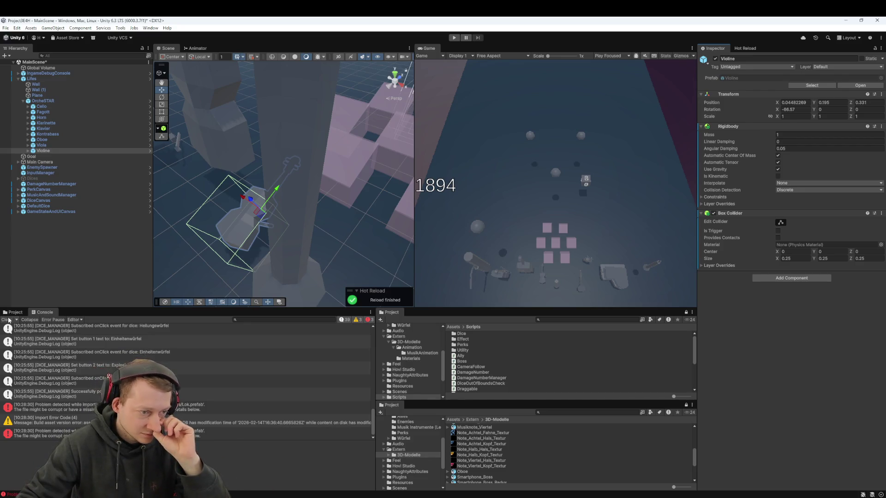
Browse into the _Prefab/Enemies folder in the Project window and back to _Prefab
{"action": "left_click", "coordinate": [16, 313]}
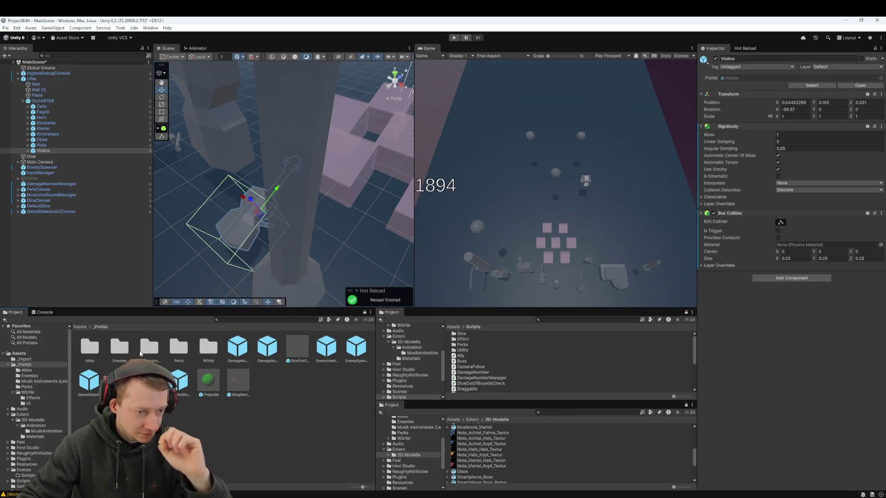
{"action": "double_click", "coordinate": [118, 349]}
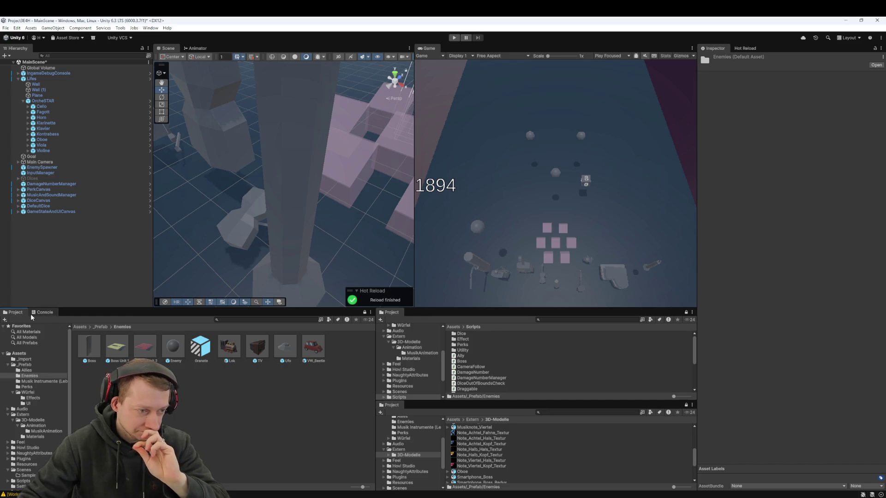
{"action": "left_click", "coordinate": [93, 328]}
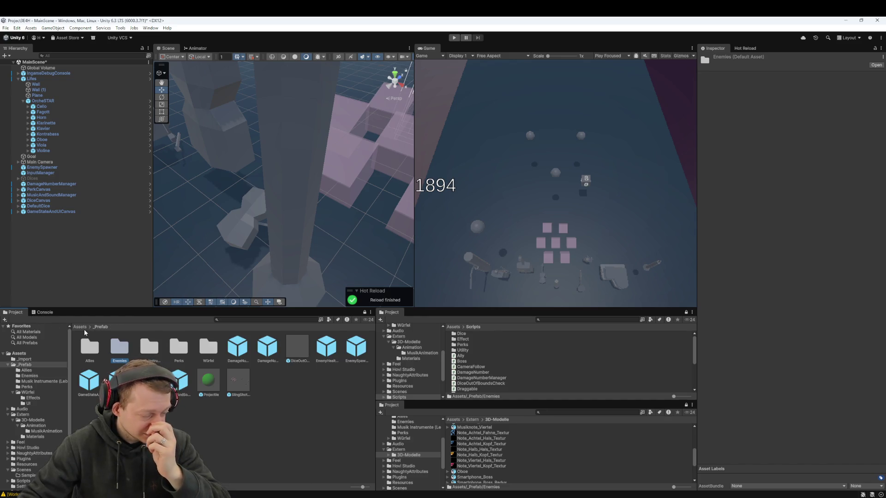
Save MainScene, then restore the removed code in Lifes.cs in the code editor
{"action": "left_click_drag", "start_coordinate": [270, 225], "coordinate": [259, 217]}
{"action": "scroll", "coordinate": [251, 215], "scroll_direction": "down", "scroll_amount": 8}
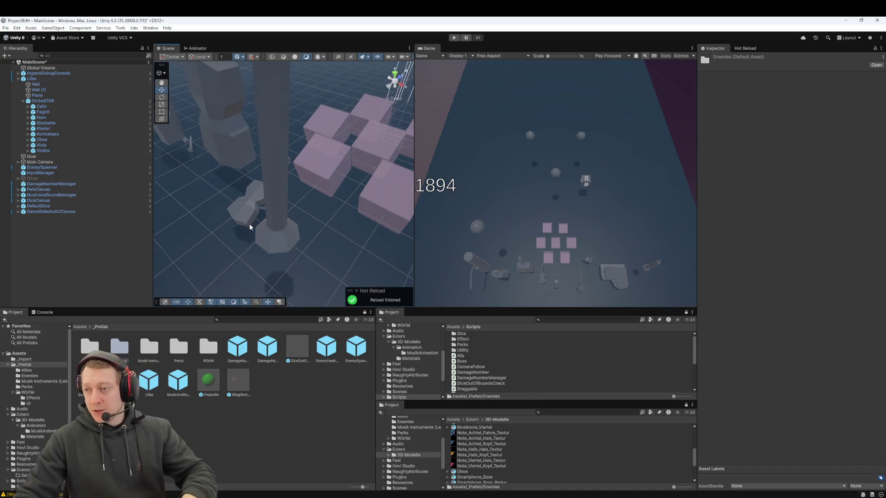
{"action": "key", "text": "w"}
{"action": "key", "text": "ctrl+s"}
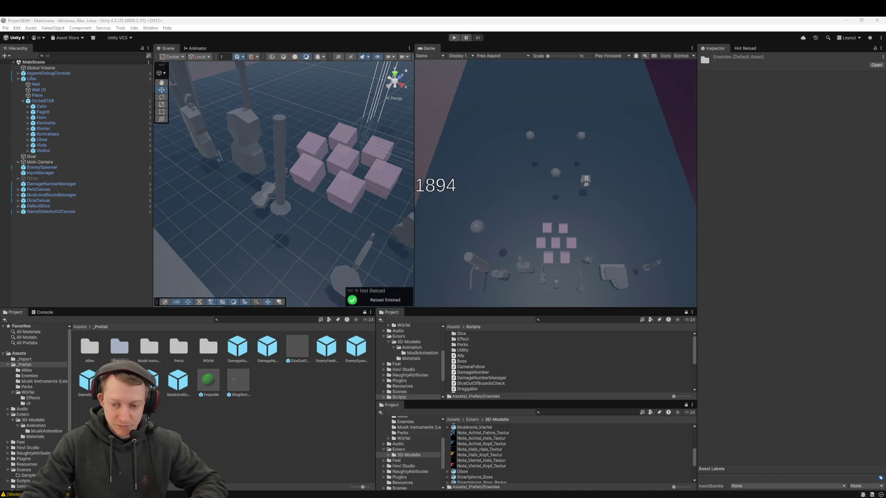
{"action": "key", "text": "alt+Tab"}
{"action": "key", "text": "ctrl+z"}
{"action": "key", "text": "ctrl+z"}
{"action": "key", "text": "ctrl+z"}
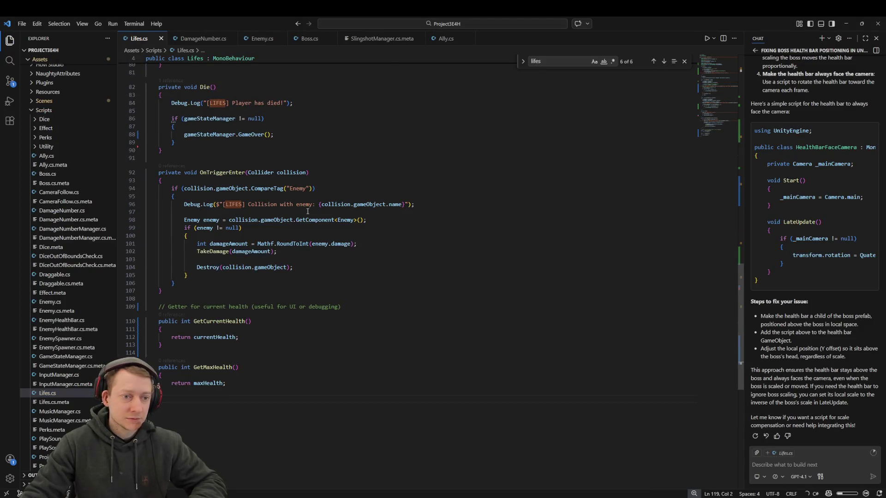
Review TakeDamage and IncreaseHealth in Lifes.cs, then switch to HealEffect.cs in Rider
{"action": "scroll", "coordinate": [359, 225], "scroll_direction": "up", "scroll_amount": 10}
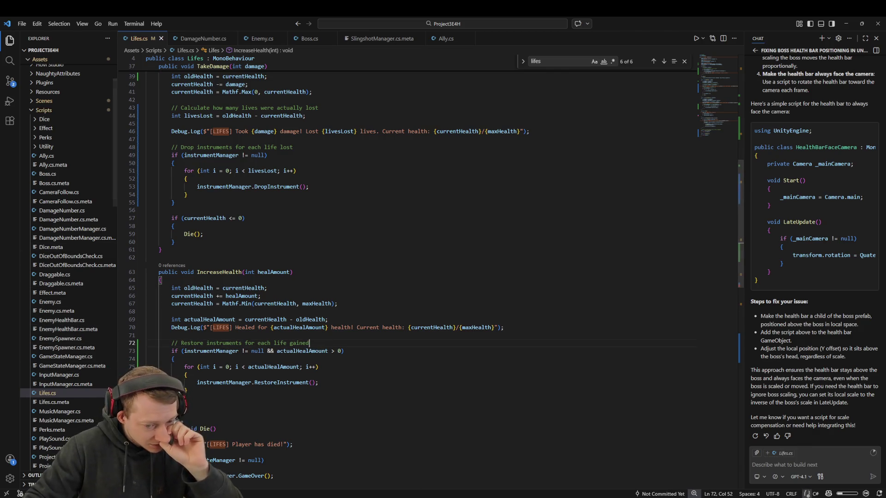
{"action": "key", "text": "alt+Tab"}
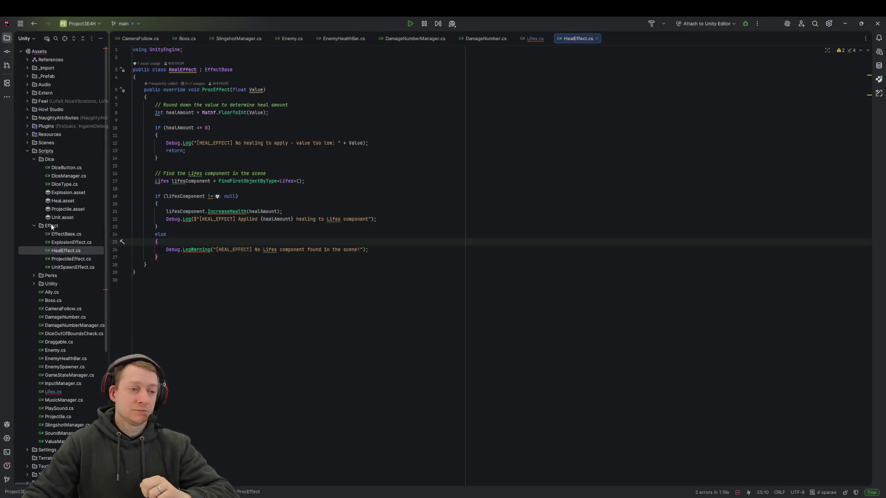
Collapse the Dice and Effect folders in Rider's project tree
{"action": "left_click", "coordinate": [33, 159]}
{"action": "left_click", "coordinate": [34, 168]}
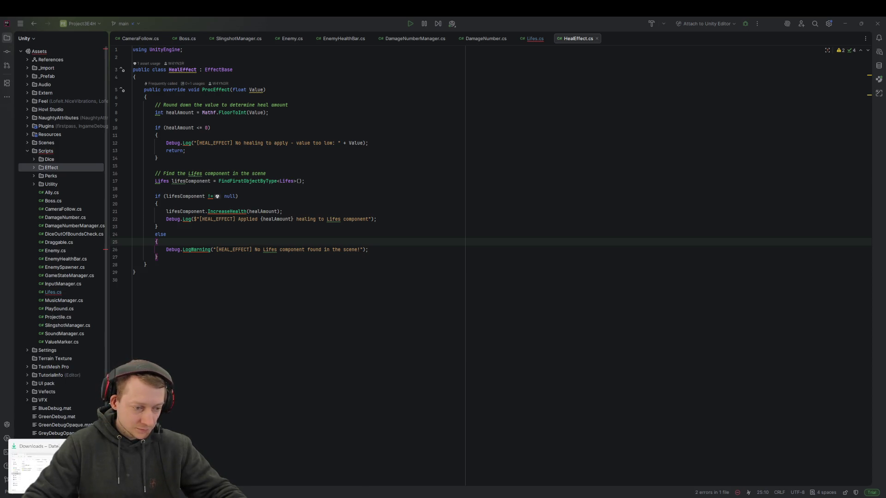
Move InstrumentManager.cs from Downloads into the project's Scripts folder and add it to Git
{"action": "left_click", "coordinate": [34, 466]}
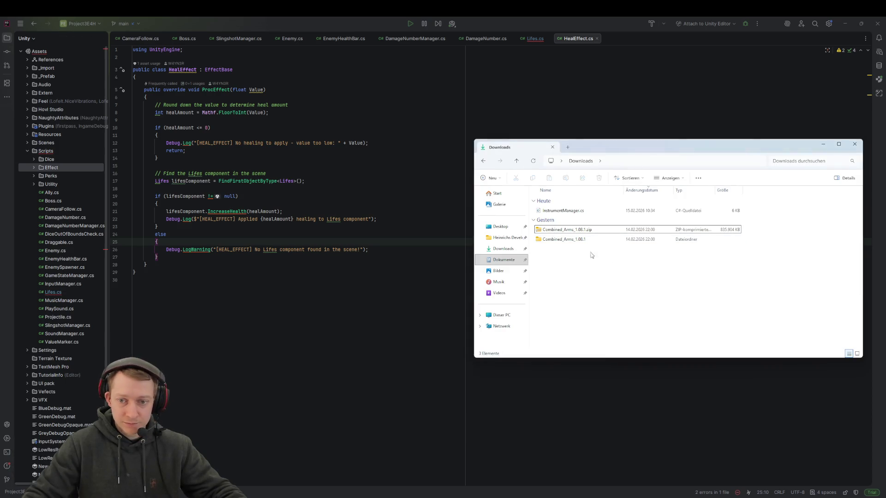
{"action": "mouse_move", "coordinate": [582, 266]}
{"action": "left_mouse_down"}
{"action": "mouse_move", "coordinate": [565, 231]}
{"action": "mouse_move", "coordinate": [572, 258]}
{"action": "left_mouse_up"}
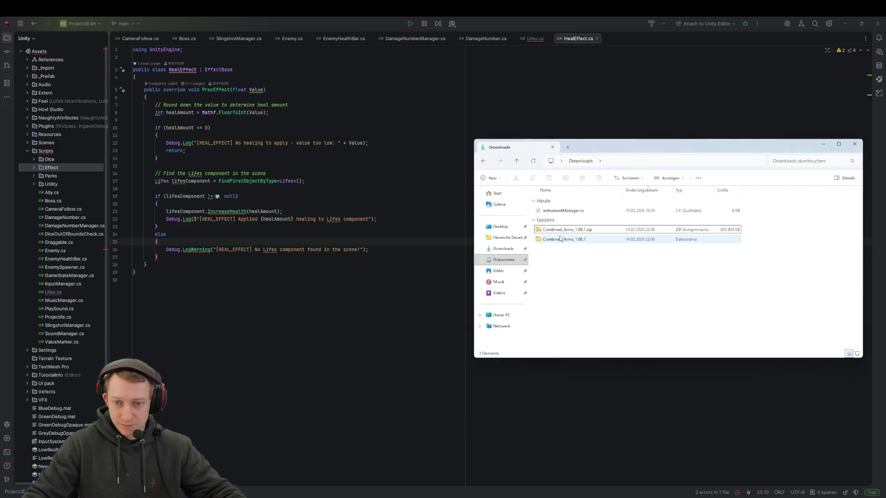
{"action": "mouse_move", "coordinate": [563, 213]}
{"action": "left_mouse_down"}
{"action": "mouse_move", "coordinate": [113, 176]}
{"action": "mouse_move", "coordinate": [60, 151]}
{"action": "left_mouse_up"}
{"action": "left_click", "coordinate": [453, 272]}
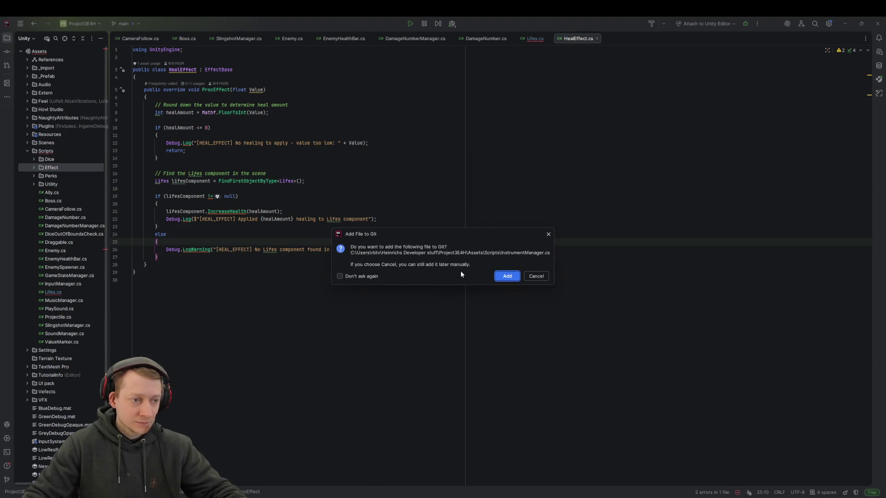
{"action": "left_click", "coordinate": [506, 276]}
{"action": "left_click", "coordinate": [179, 315]}
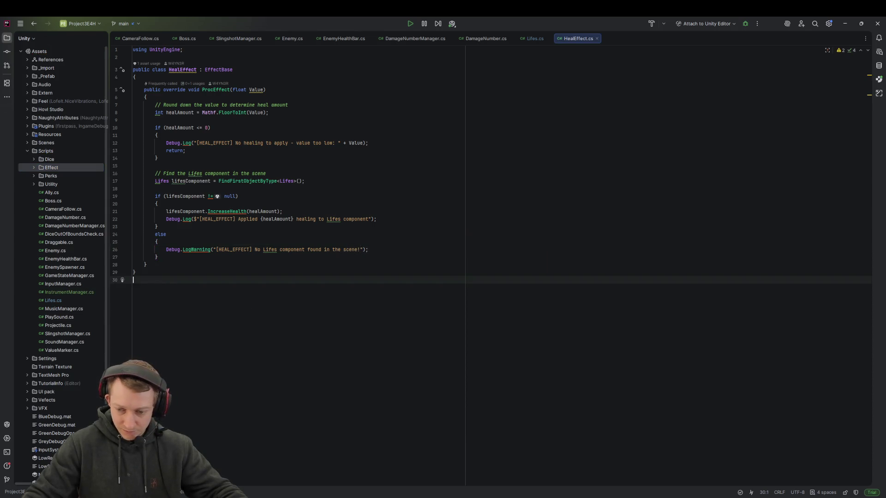
{"action": "key", "text": "alt+Tab"}
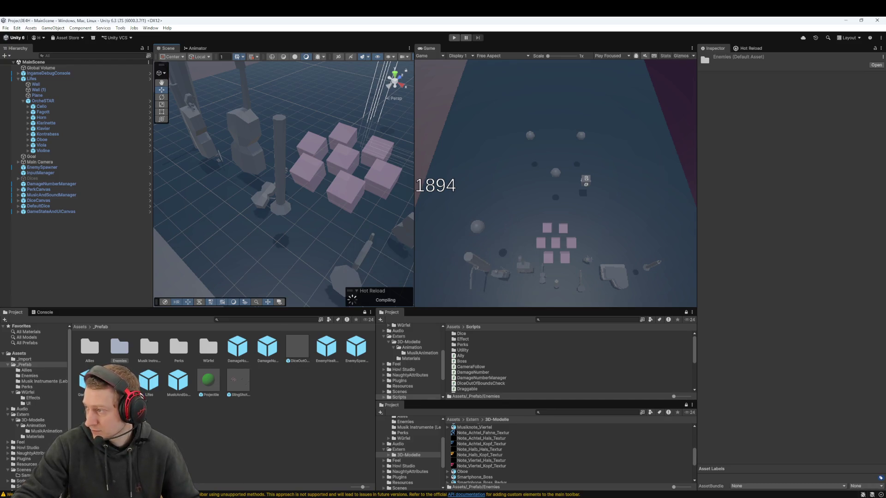
Select the Lifes object to inspect its Box Collider, Lifes script and Rigidbody
{"action": "right_click", "coordinate": [69, 266]}
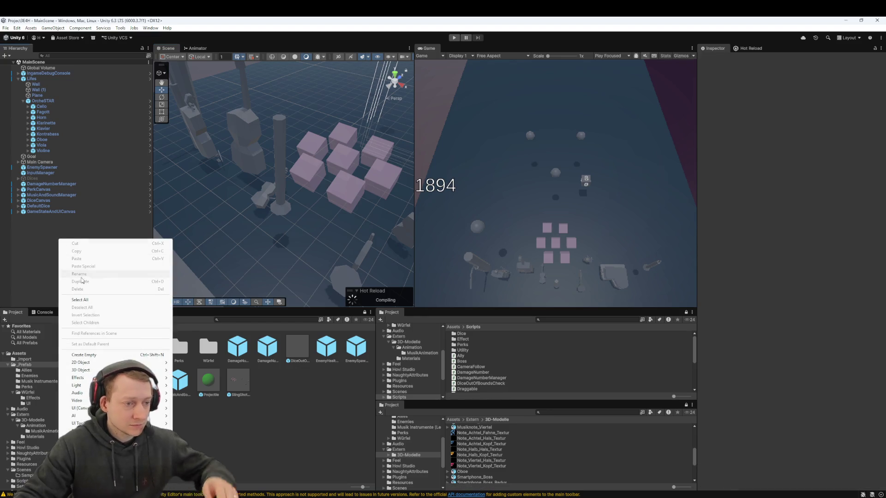
{"action": "key", "text": "Escape"}
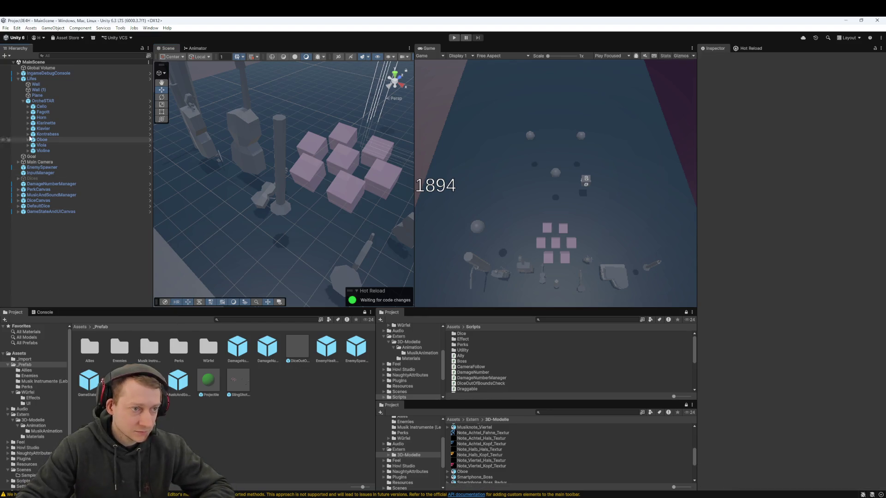
{"action": "left_click", "coordinate": [55, 78]}
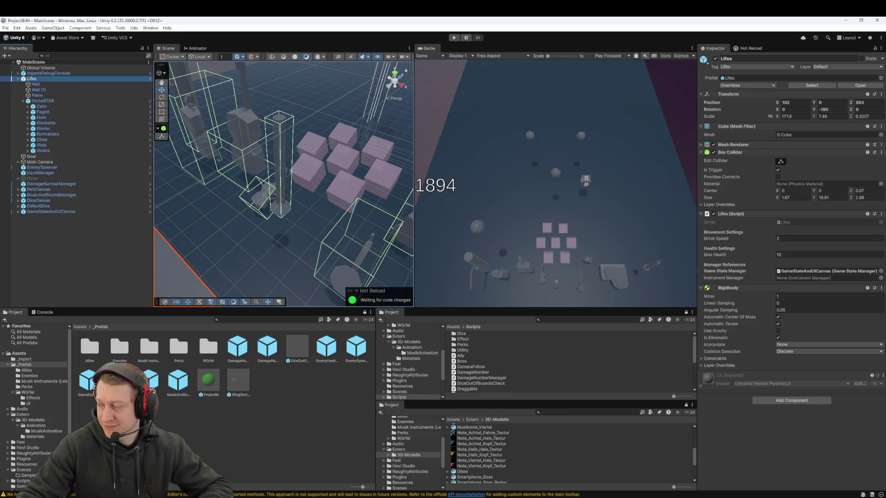
{"action": "key", "text": "alt+Tab"}
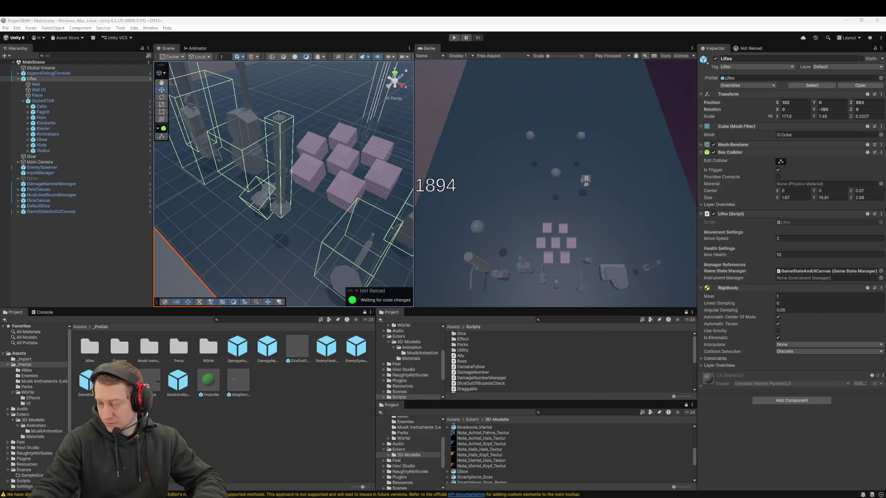
Search 'Instrum' in Add Component and add Instrument Manager to the Lifes object
{"action": "left_click", "coordinate": [800, 401]}
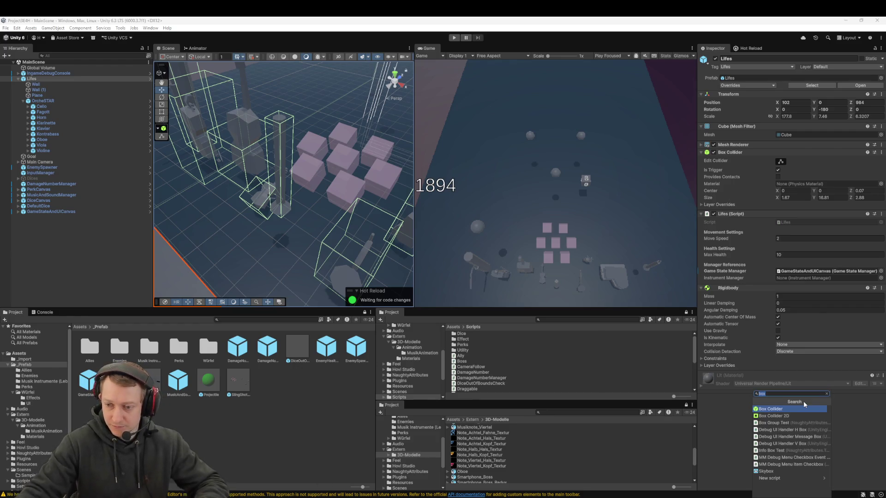
{"action": "type", "text": "Instrum"}
{"action": "key", "text": "Return"}
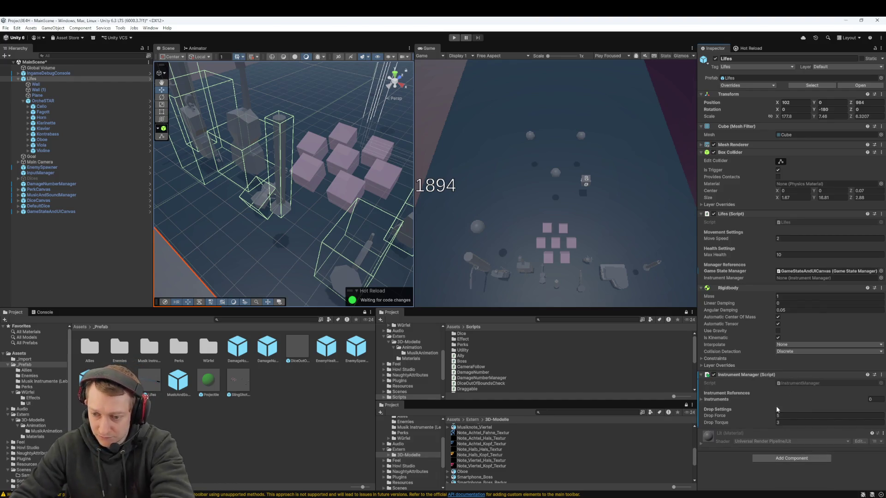
Put the Cello object into the Instrument Manager's Instruments list as its first element
{"action": "left_click", "coordinate": [701, 400]}
{"action": "left_click", "coordinate": [701, 400]}
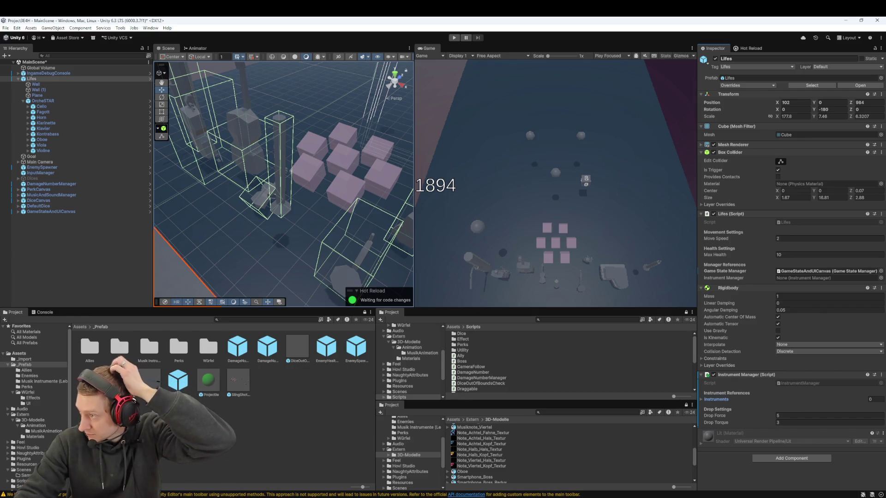
{"action": "left_click", "coordinate": [59, 106]}
{"action": "mouse_move", "coordinate": [64, 112]}
{"action": "left_mouse_down"}
{"action": "mouse_move", "coordinate": [797, 419]}
{"action": "mouse_move", "coordinate": [770, 401]}
{"action": "left_mouse_up"}
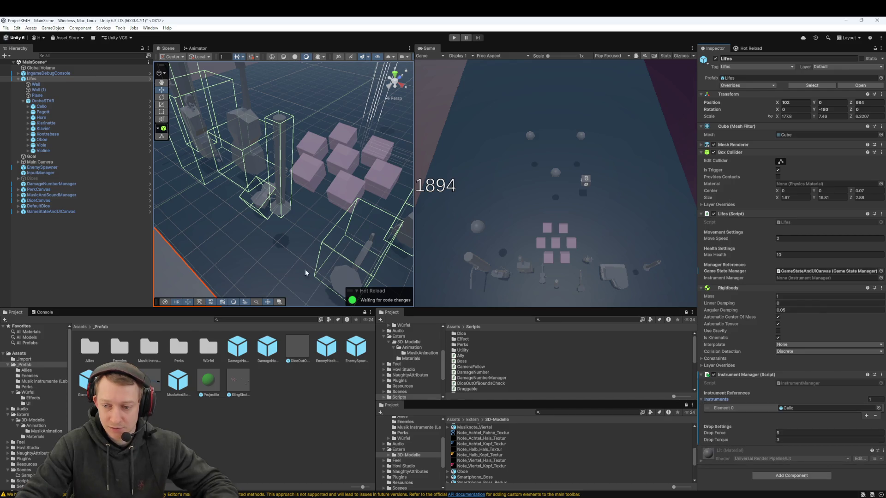
Replace Cello with Fagott in Element 0 of the Instruments list
{"action": "left_click", "coordinate": [51, 112]}
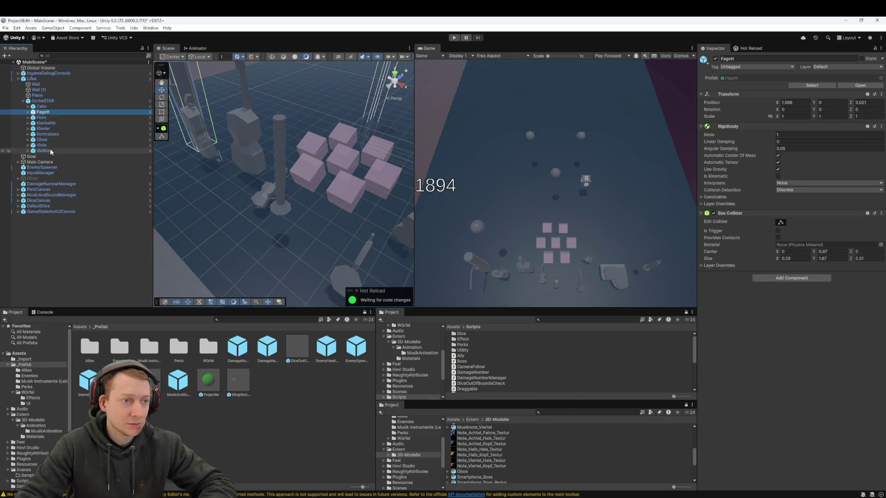
{"action": "left_click", "coordinate": [50, 149], "text": "shift"}
{"action": "left_click", "coordinate": [51, 106], "text": "ctrl"}
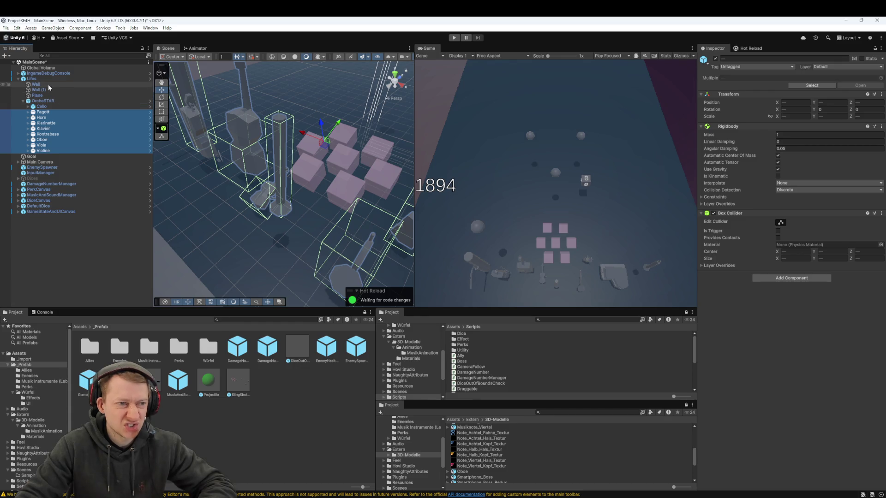
{"action": "left_click", "coordinate": [48, 80], "text": "shift"}
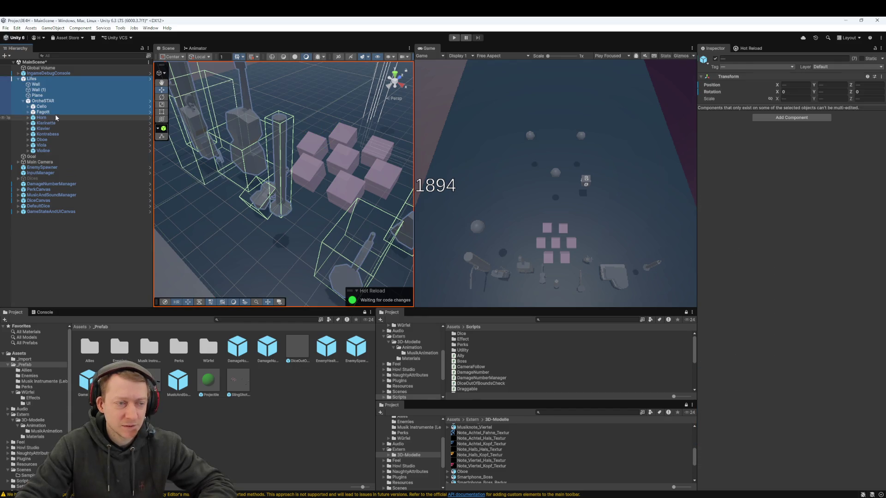
{"action": "left_click", "coordinate": [52, 112]}
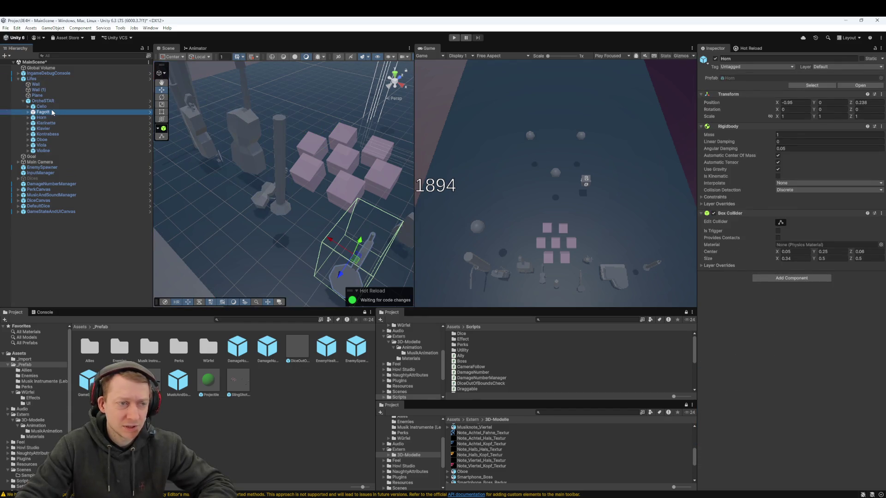
{"action": "left_click", "coordinate": [49, 150], "text": "shift"}
{"action": "left_click", "coordinate": [39, 79]}
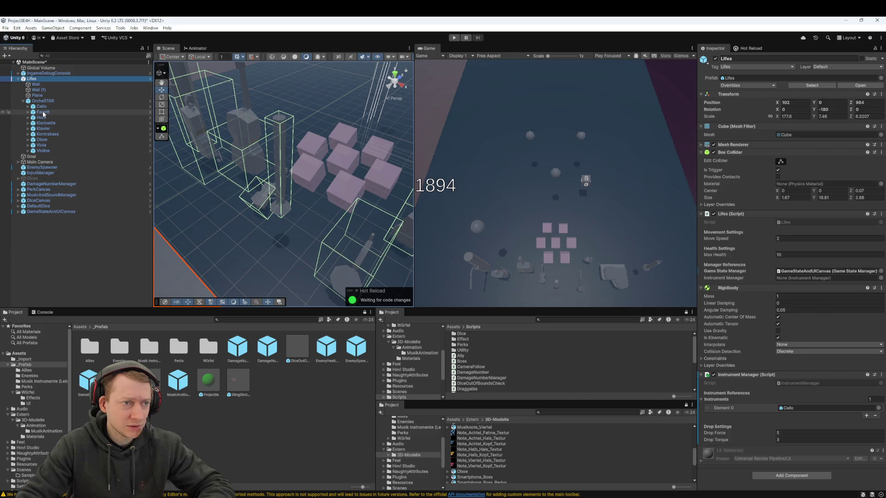
{"action": "left_click_drag", "start_coordinate": [44, 114], "coordinate": [861, 438]}
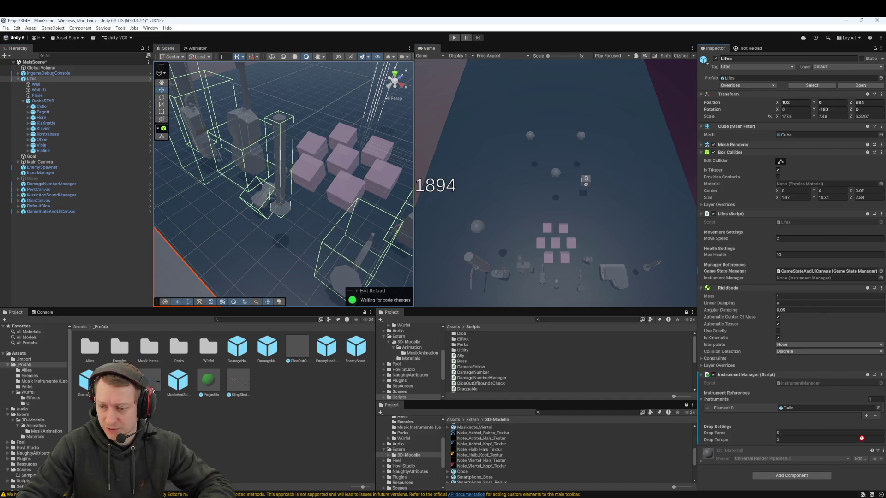
{"action": "left_click_drag", "start_coordinate": [825, 412], "coordinate": [825, 409]}
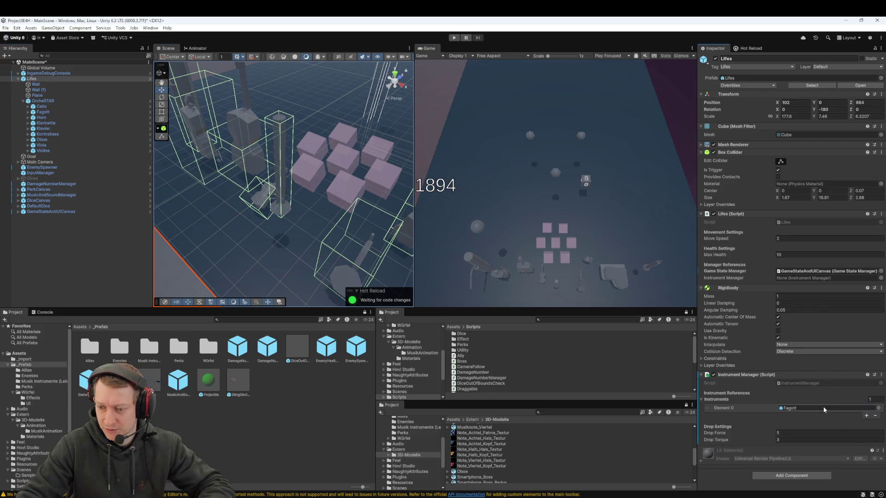
Remove the Fagott entry so the Instruments list is empty, then reselect Lifes
{"action": "left_click", "coordinate": [874, 416]}
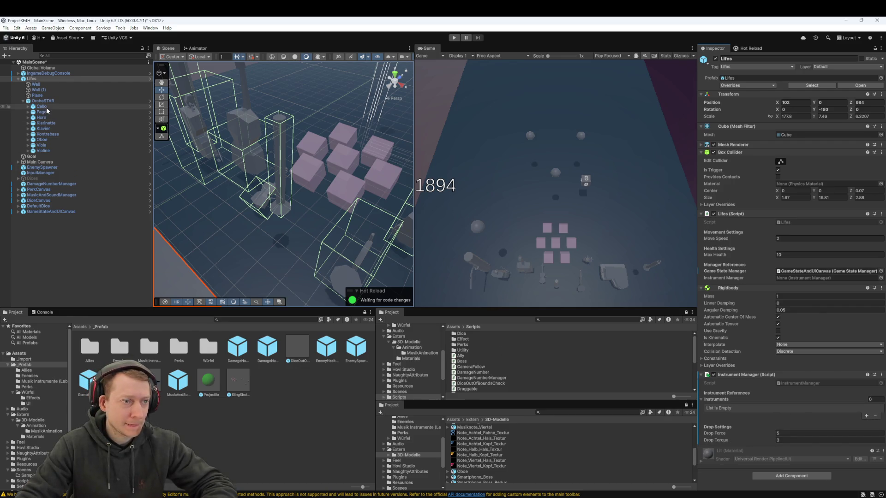
{"action": "left_click", "coordinate": [41, 124]}
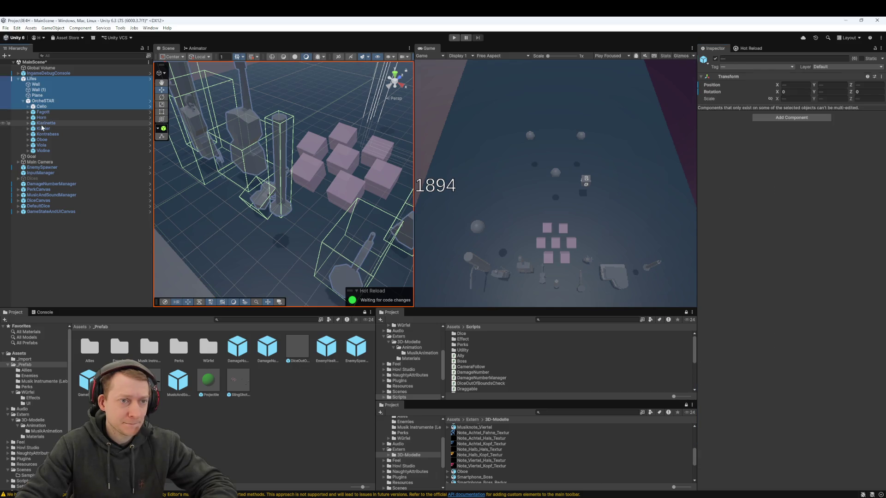
{"action": "left_click", "coordinate": [46, 107]}
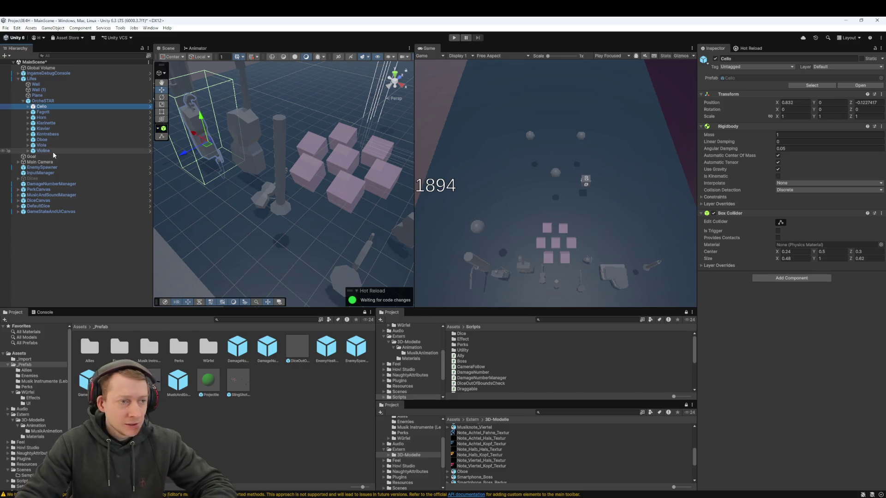
{"action": "left_click", "coordinate": [38, 79]}
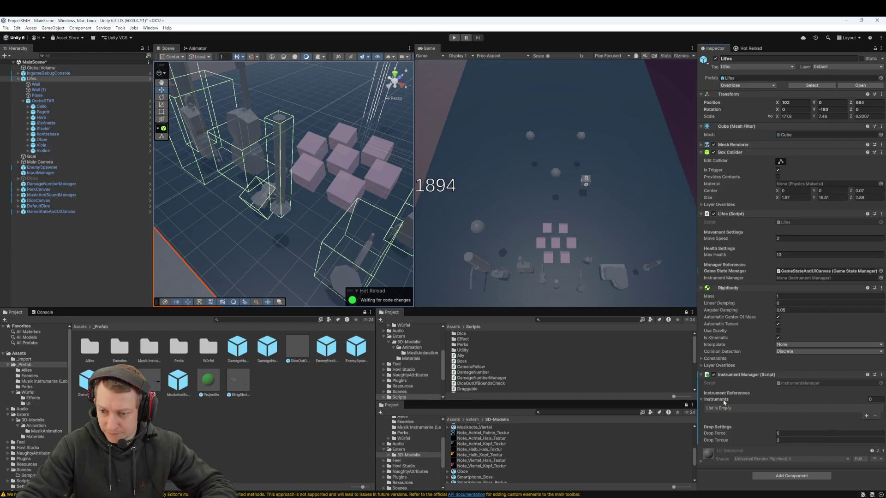
Fill the first four Instruments slots with Cello, Fagott, Horn and Klarinette
{"action": "left_click_drag", "start_coordinate": [724, 402], "coordinate": [724, 403]}
{"action": "left_click", "coordinate": [866, 416]}
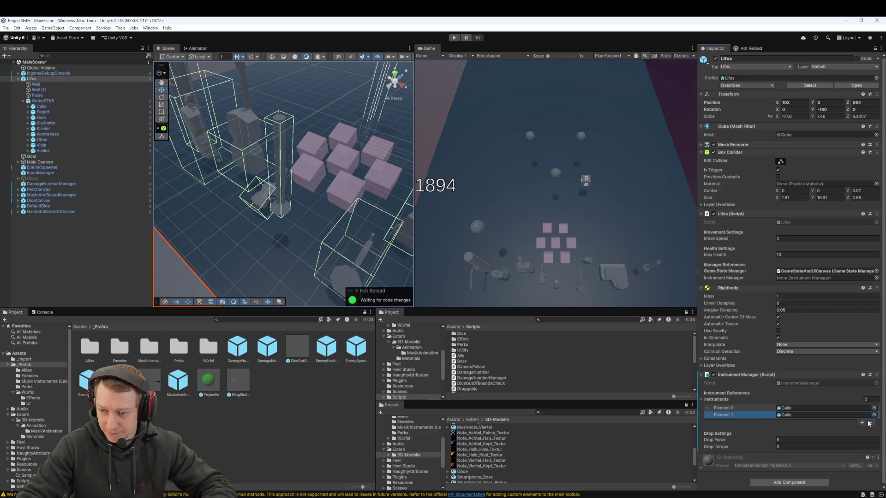
{"action": "left_click", "coordinate": [862, 423]}
{"action": "mouse_move", "coordinate": [59, 111]}
{"action": "left_mouse_down"}
{"action": "mouse_move", "coordinate": [743, 361]}
{"action": "mouse_move", "coordinate": [803, 415]}
{"action": "left_mouse_up"}
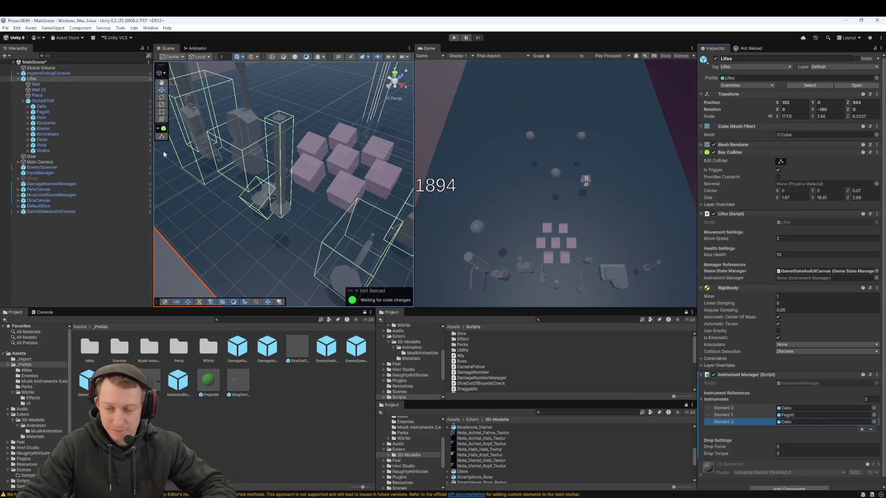
{"action": "left_click", "coordinate": [60, 117]}
{"action": "left_click_drag", "start_coordinate": [59, 117], "coordinate": [774, 365]}
{"action": "left_click_drag", "start_coordinate": [833, 424], "coordinate": [825, 422]}
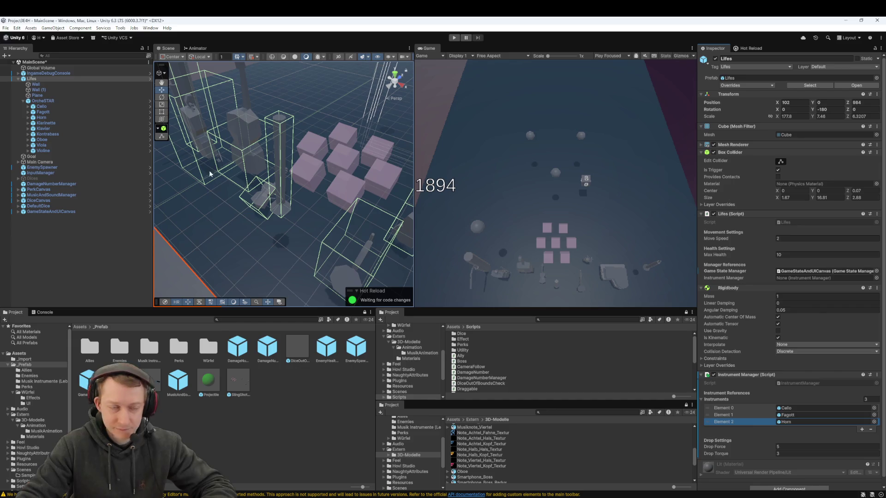
{"action": "left_click", "coordinate": [860, 430]}
{"action": "double_click", "coordinate": [862, 429]}
{"action": "left_click", "coordinate": [42, 79]}
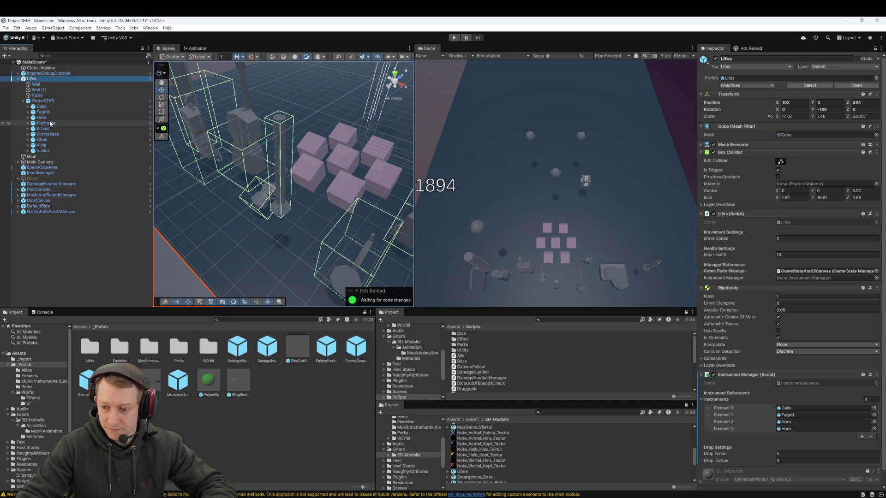
{"action": "mouse_move", "coordinate": [49, 122]}
{"action": "left_mouse_down"}
{"action": "mouse_move", "coordinate": [216, 164]}
{"action": "mouse_move", "coordinate": [803, 422]}
{"action": "mouse_move", "coordinate": [804, 433]}
{"action": "left_mouse_up"}
Add slots five to nine holding Klavier, Kontrabass, Oboe, Viola and Violine
{"action": "left_click", "coordinate": [862, 436]}
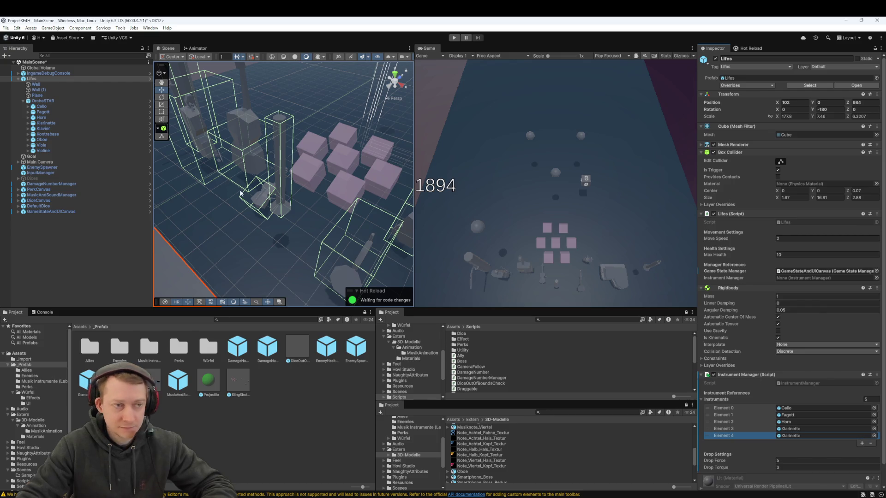
{"action": "left_click_drag", "start_coordinate": [38, 131], "coordinate": [360, 257]}
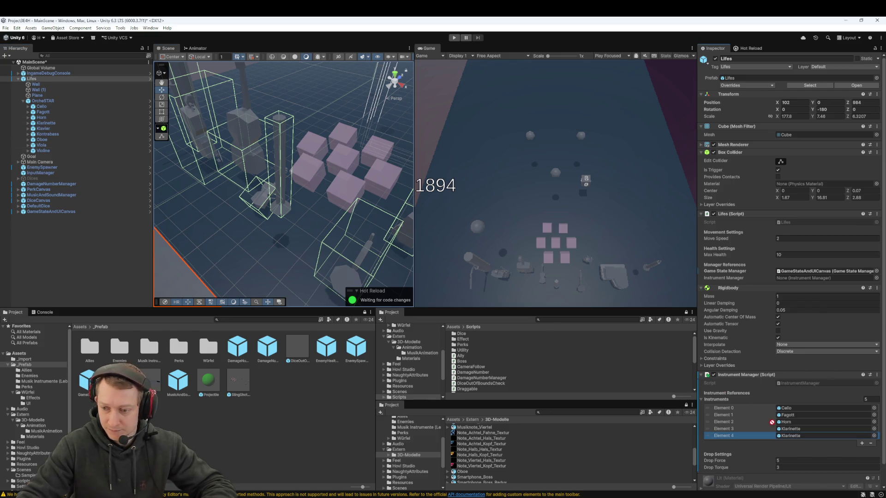
{"action": "left_click_drag", "start_coordinate": [786, 431], "coordinate": [791, 435]}
{"action": "left_click", "coordinate": [861, 444]}
{"action": "mouse_move", "coordinate": [59, 129]}
{"action": "left_mouse_down"}
{"action": "mouse_move", "coordinate": [51, 134]}
{"action": "mouse_move", "coordinate": [805, 442]}
{"action": "left_mouse_up"}
{"action": "left_click", "coordinate": [861, 452]}
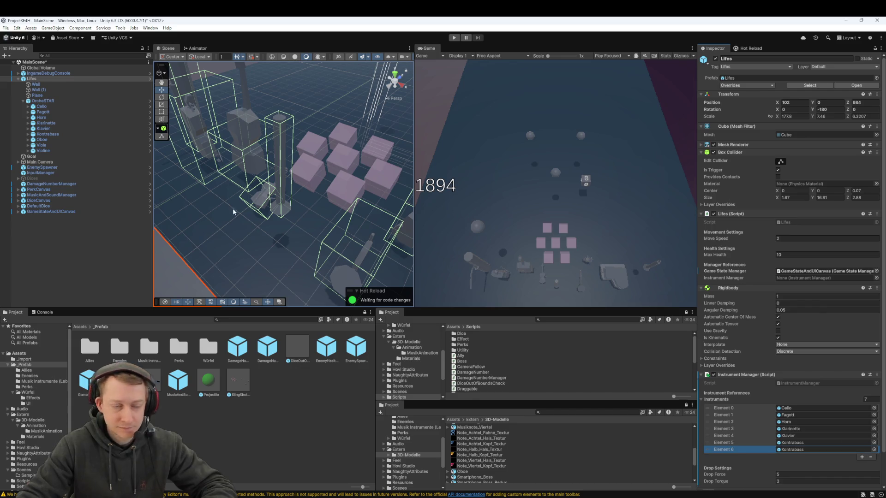
{"action": "left_click_drag", "start_coordinate": [42, 139], "coordinate": [812, 451]}
{"action": "left_click", "coordinate": [862, 458]}
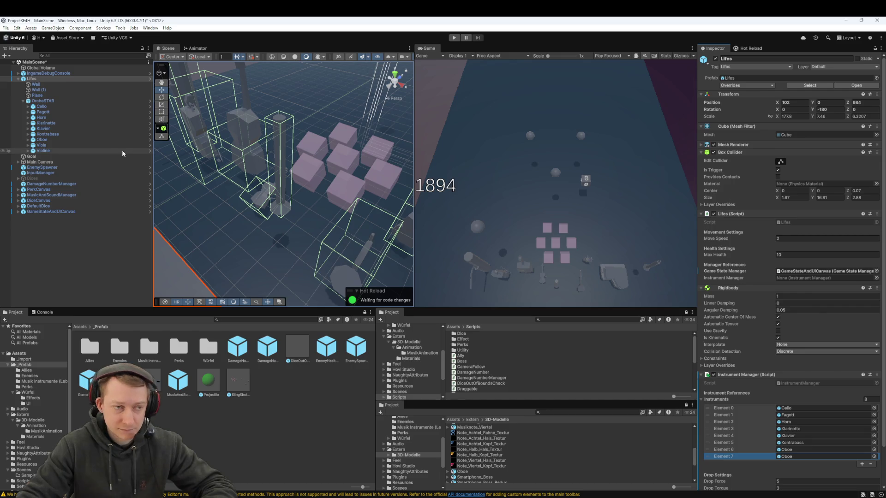
{"action": "mouse_move", "coordinate": [71, 144]}
{"action": "left_mouse_down"}
{"action": "mouse_move", "coordinate": [793, 457]}
{"action": "mouse_move", "coordinate": [812, 456]}
{"action": "left_mouse_up"}
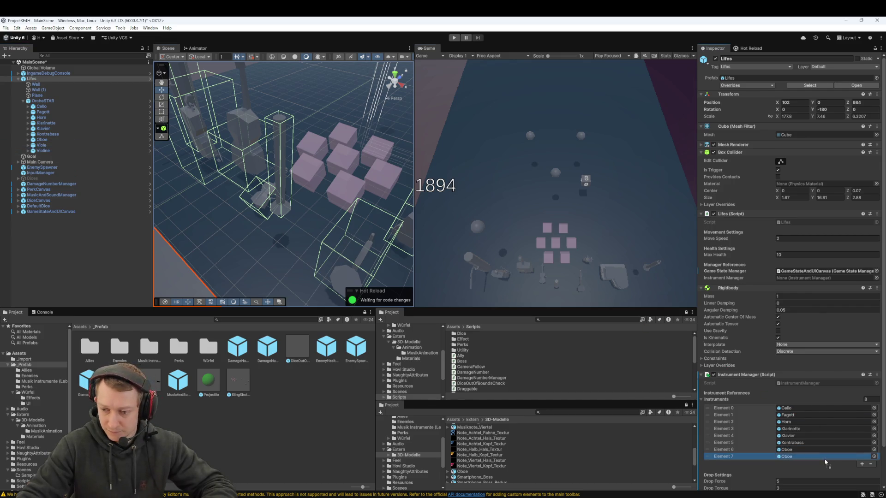
{"action": "left_click", "coordinate": [861, 465]}
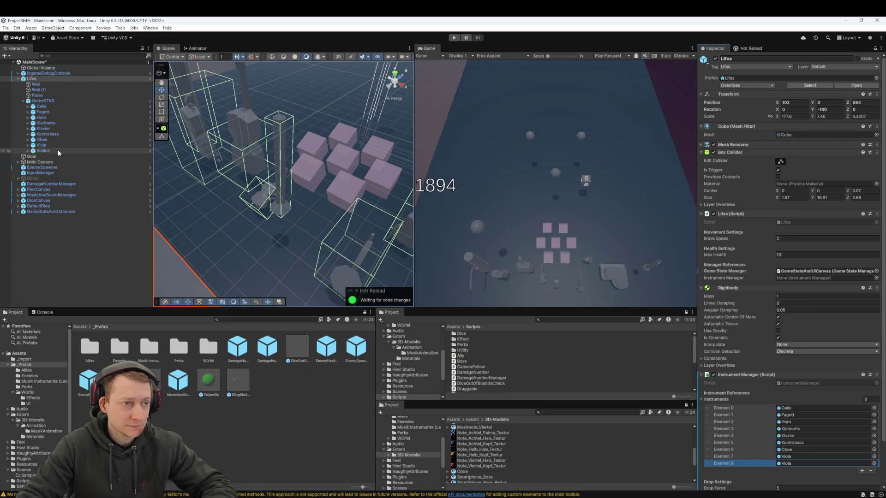
{"action": "left_click_drag", "start_coordinate": [48, 145], "coordinate": [809, 463]}
{"action": "left_click_drag", "start_coordinate": [63, 150], "coordinate": [813, 467]}
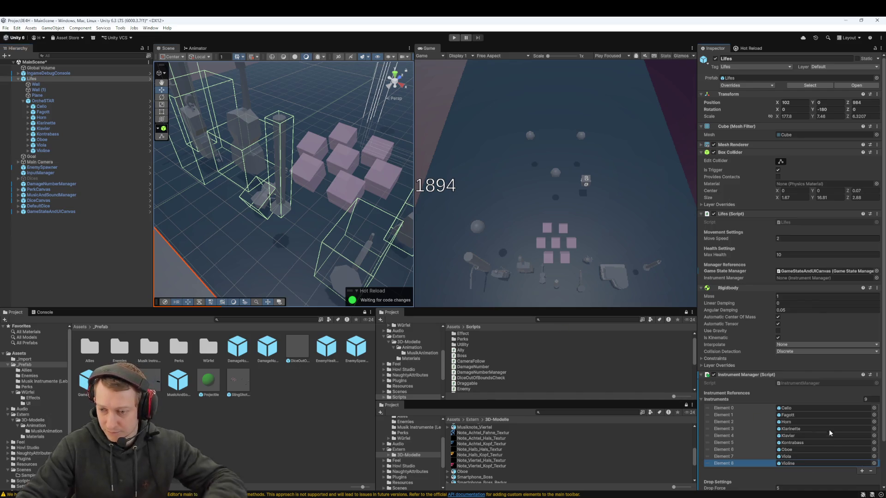
{"action": "scroll", "coordinate": [813, 467], "scroll_direction": "down", "scroll_amount": 3}
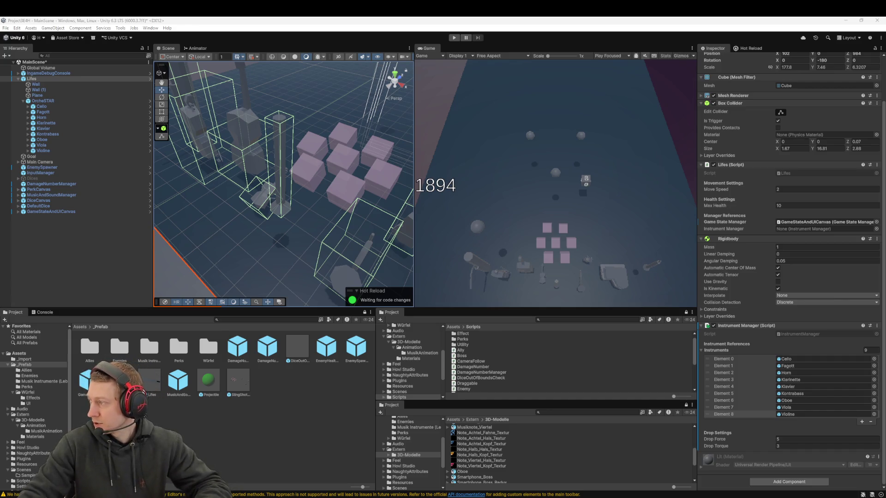
{"action": "left_click", "coordinate": [323, 204]}
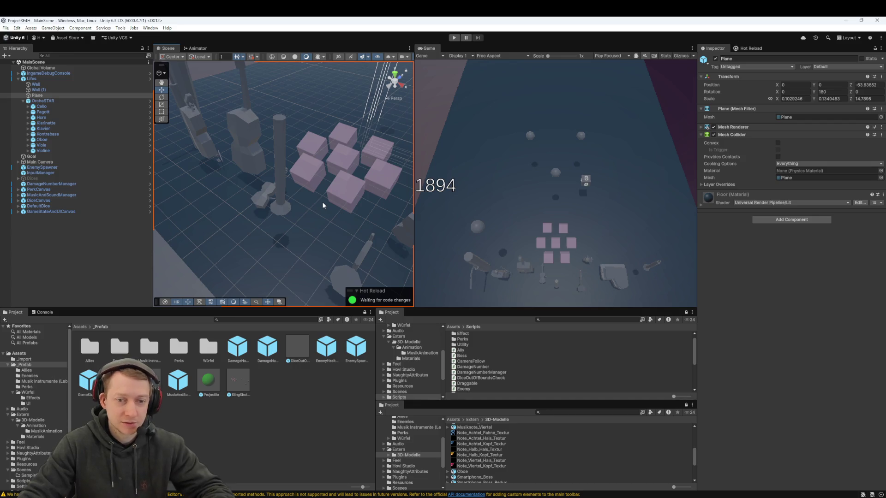
{"action": "left_click_drag", "start_coordinate": [322, 204], "coordinate": [315, 216]}
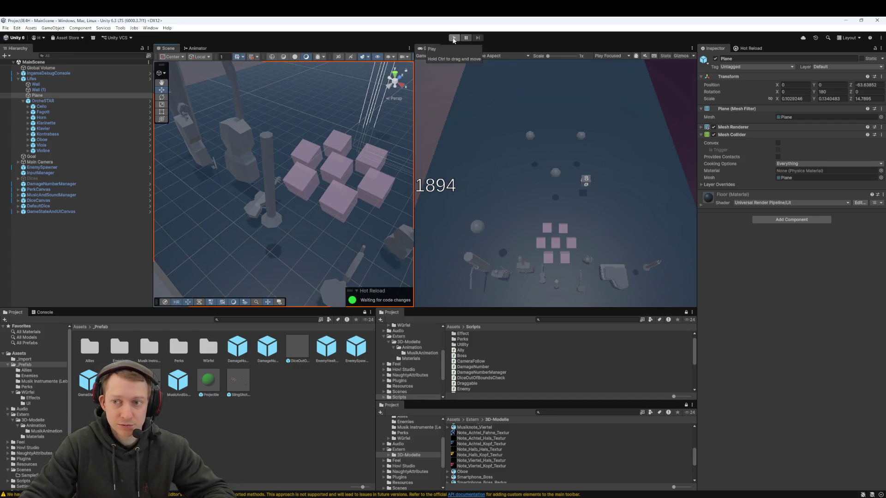
{"action": "left_click", "coordinate": [44, 108]}
{"action": "key", "text": "Down"}
{"action": "key", "text": "Down"}
{"action": "key", "text": "Down"}
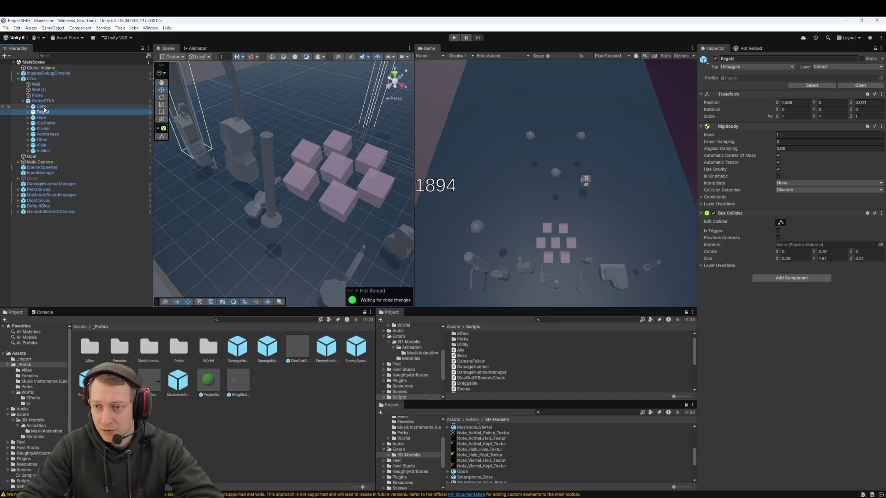
{"action": "key", "text": "Down"}
{"action": "key", "text": "Down"}
{"action": "key", "text": "Down"}
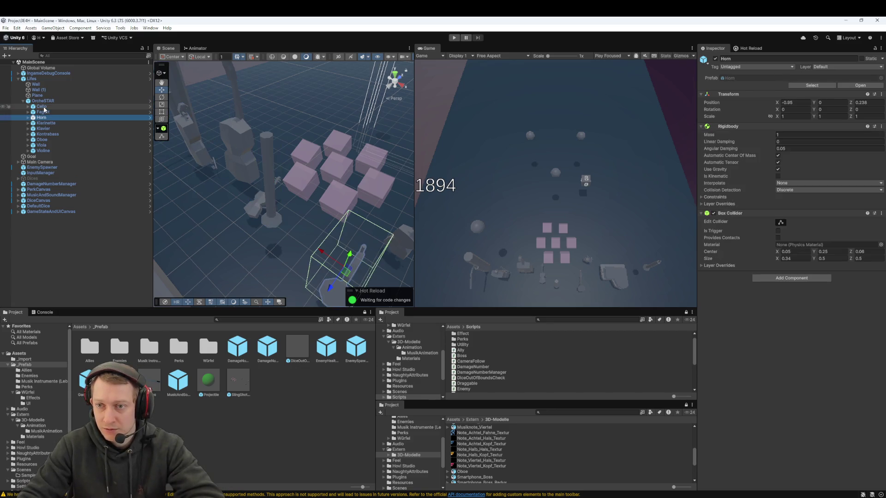
{"action": "key", "text": "Down"}
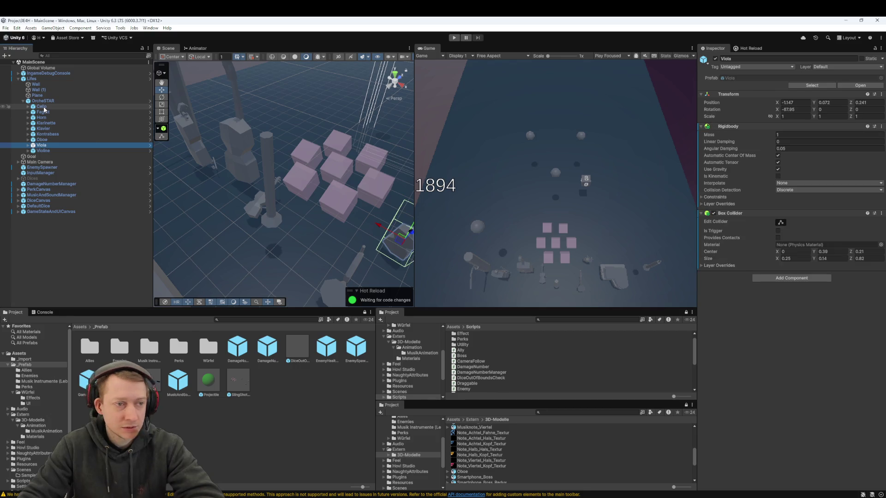
{"action": "key", "text": "Up"}
{"action": "key", "text": "Up"}
{"action": "key", "text": "Up"}
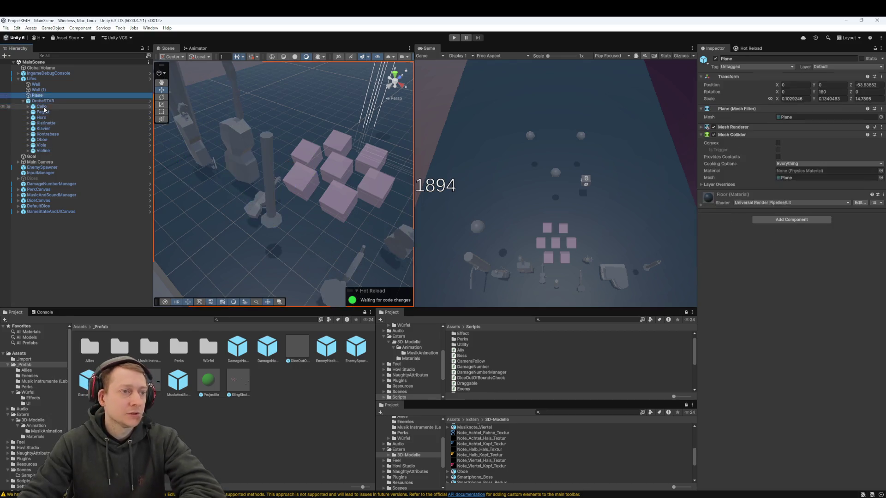
{"action": "left_click", "coordinate": [454, 37]}
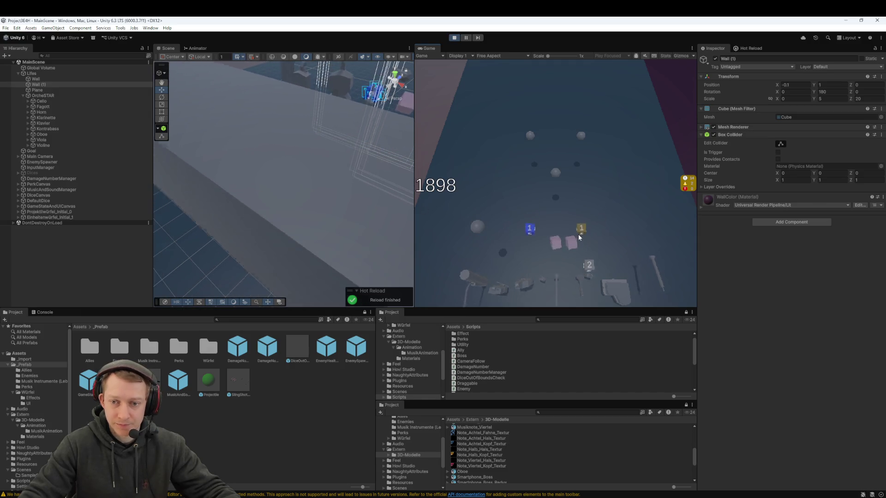
{"action": "mouse_move", "coordinate": [530, 252]}
{"action": "left_mouse_down"}
{"action": "mouse_move", "coordinate": [570, 246]}
{"action": "mouse_move", "coordinate": [566, 305]}
{"action": "mouse_move", "coordinate": [599, 280]}
{"action": "left_mouse_up"}
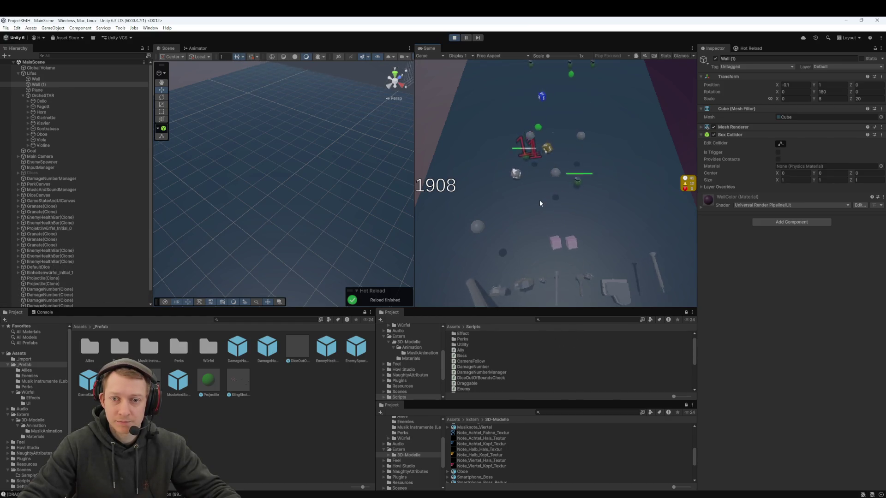
{"action": "left_click", "coordinate": [549, 162]}
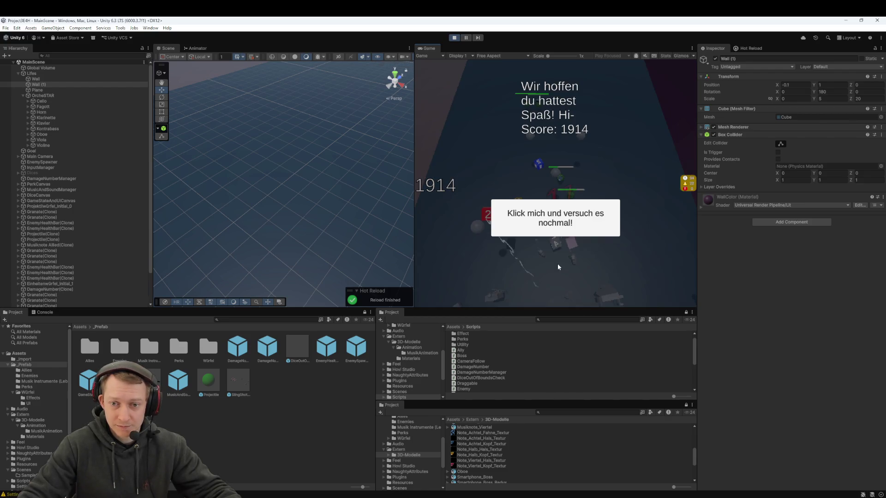
{"action": "left_click", "coordinate": [529, 219]}
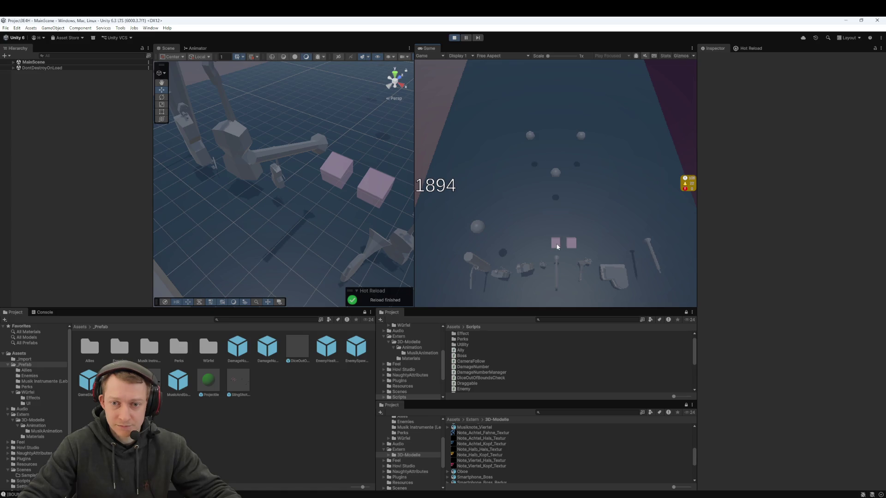
Play a new round with a dice fling and card pick to game over at hi-score 1917, then show the Console
{"action": "left_click", "coordinate": [454, 39]}
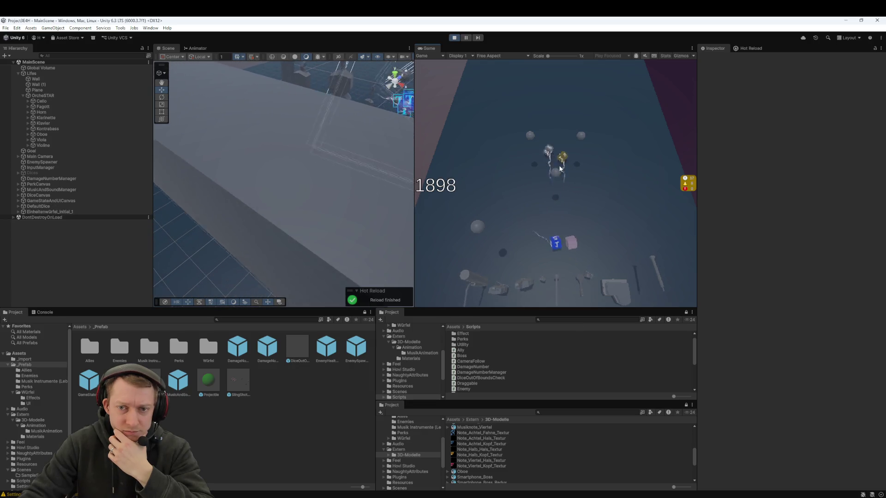
{"action": "mouse_move", "coordinate": [565, 242]}
{"action": "left_mouse_down"}
{"action": "mouse_move", "coordinate": [572, 237]}
{"action": "mouse_move", "coordinate": [551, 214]}
{"action": "mouse_move", "coordinate": [533, 148]}
{"action": "mouse_move", "coordinate": [520, 153]}
{"action": "left_mouse_up"}
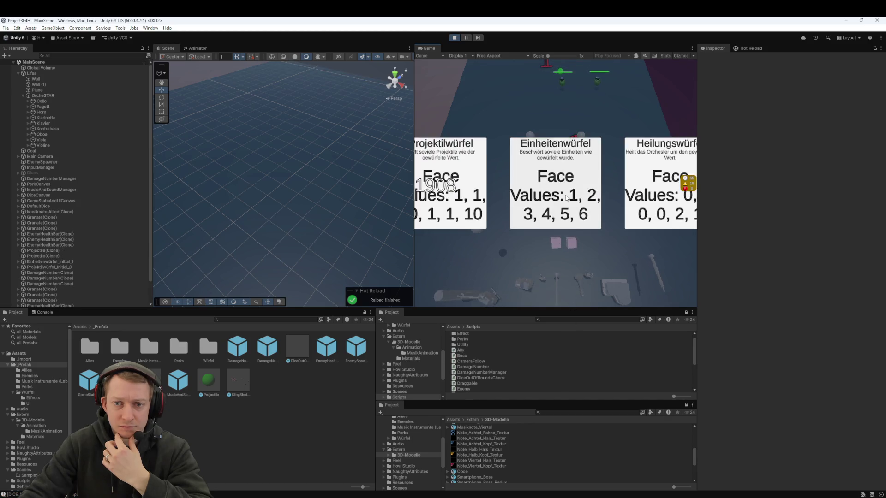
{"action": "left_click", "coordinate": [566, 197]}
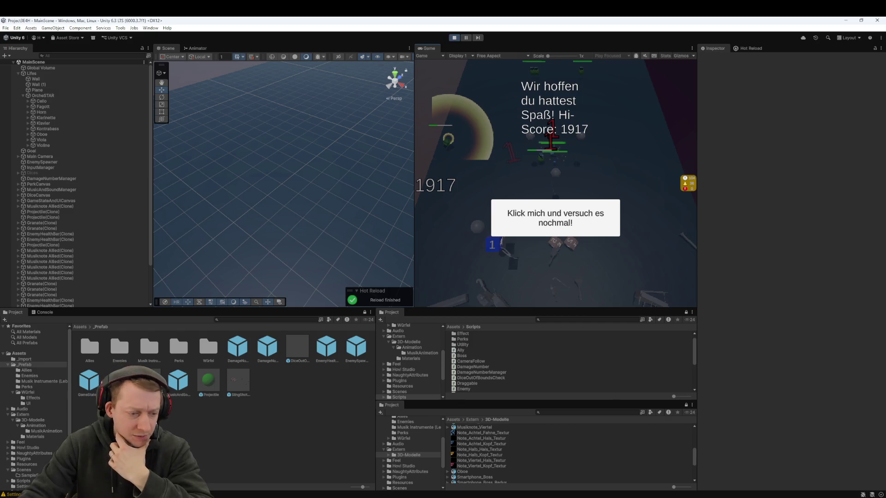
{"action": "key", "text": "ctrl+shift+c"}
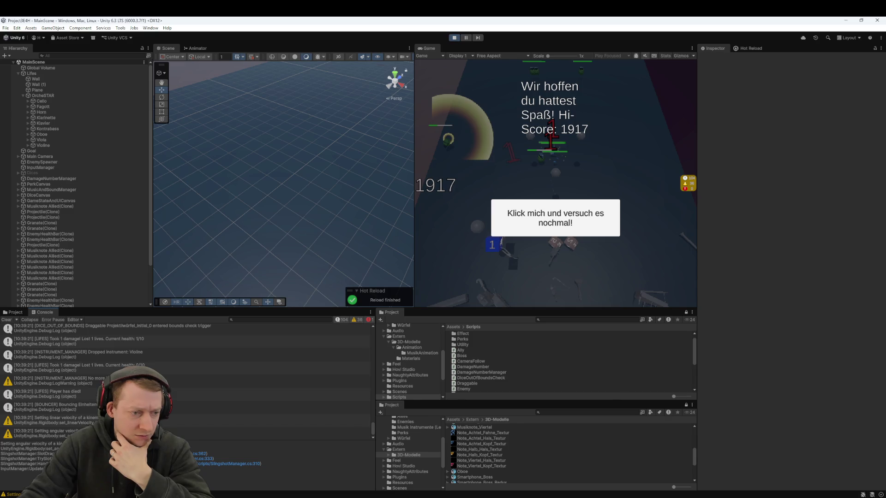
Scroll the Console and inspect a '[LIFES] Took 1 damage' message
{"action": "scroll", "coordinate": [184, 378], "scroll_direction": "up", "scroll_amount": 3}
{"action": "scroll", "coordinate": [185, 378], "scroll_direction": "up", "scroll_amount": 10}
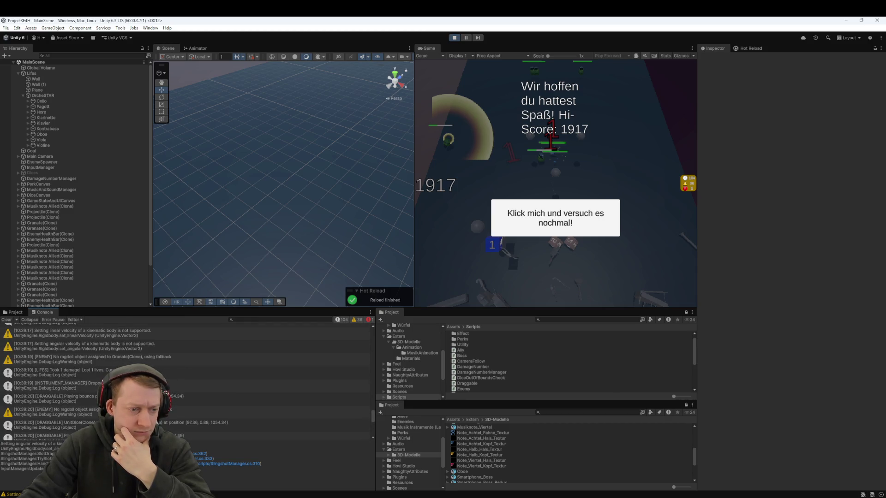
{"action": "scroll", "coordinate": [185, 379], "scroll_direction": "up", "scroll_amount": 10}
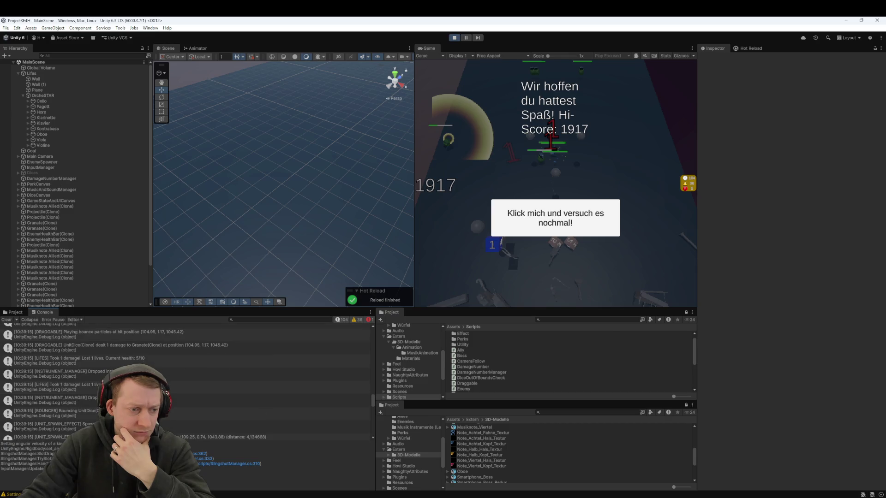
{"action": "scroll", "coordinate": [185, 378], "scroll_direction": "up", "scroll_amount": 10}
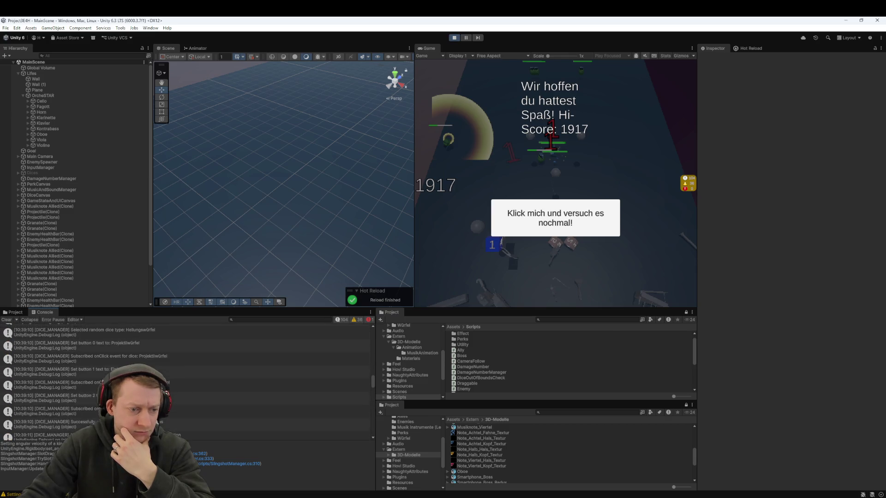
{"action": "scroll", "coordinate": [184, 378], "scroll_direction": "up", "scroll_amount": 5}
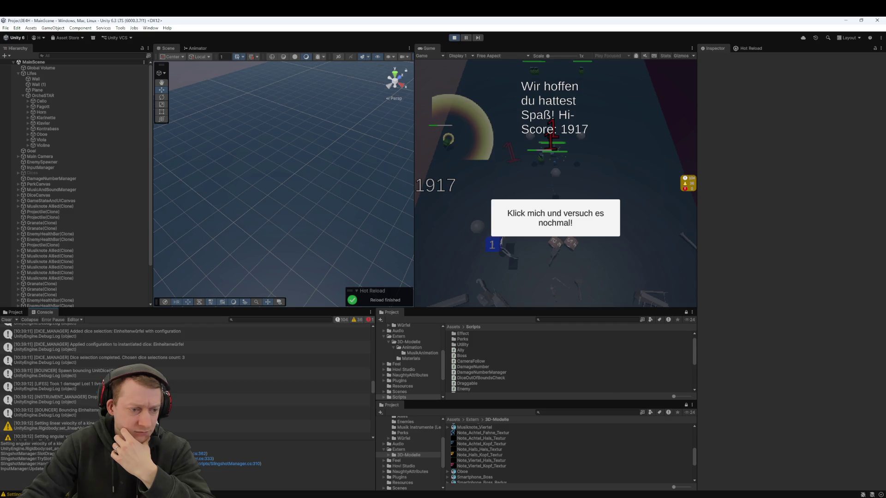
{"action": "left_click", "coordinate": [230, 386]}
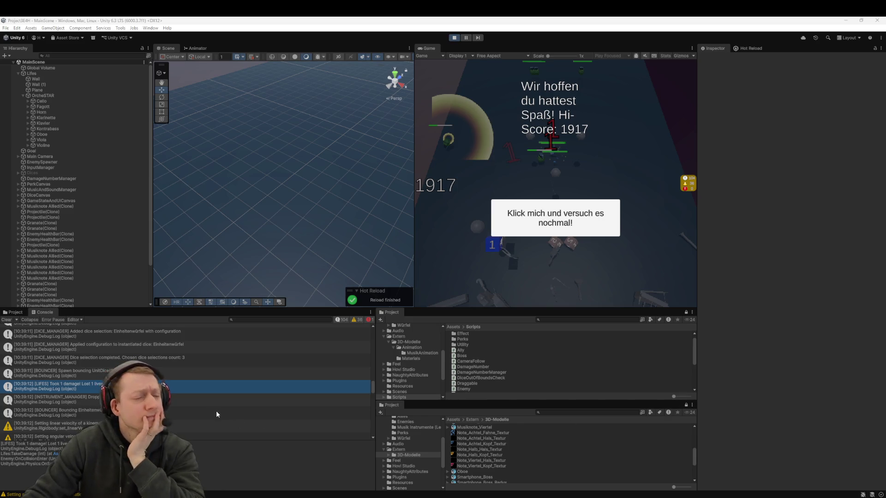
{"action": "scroll", "coordinate": [217, 409], "scroll_direction": "up", "scroll_amount": 3}
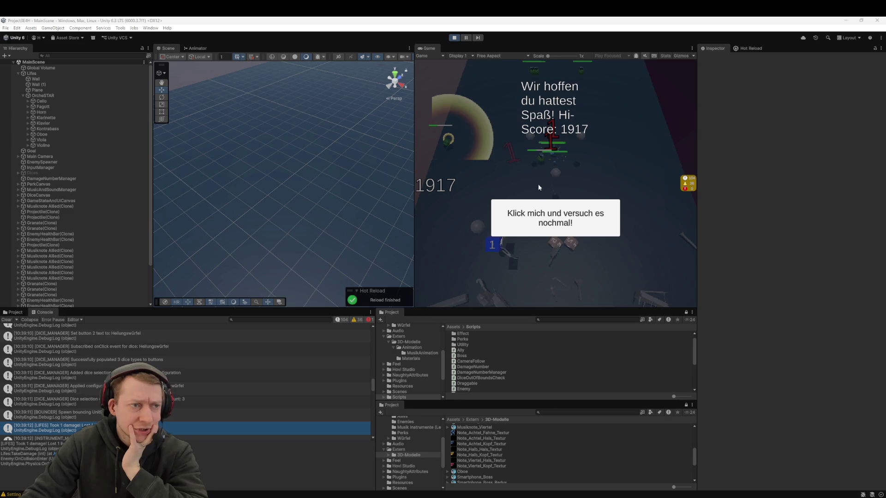
Retry the game after game over and inspect the newest Console entry
{"action": "left_click", "coordinate": [565, 217]}
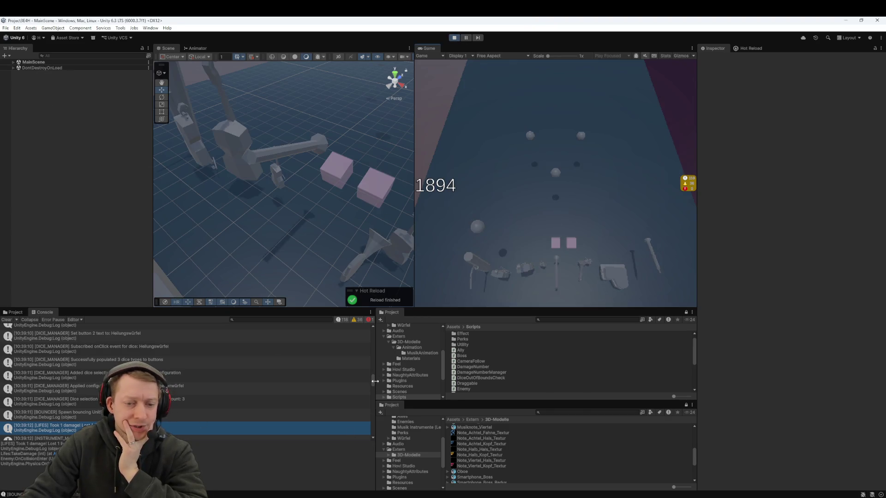
{"action": "left_click_drag", "start_coordinate": [369, 405], "coordinate": [367, 451]}
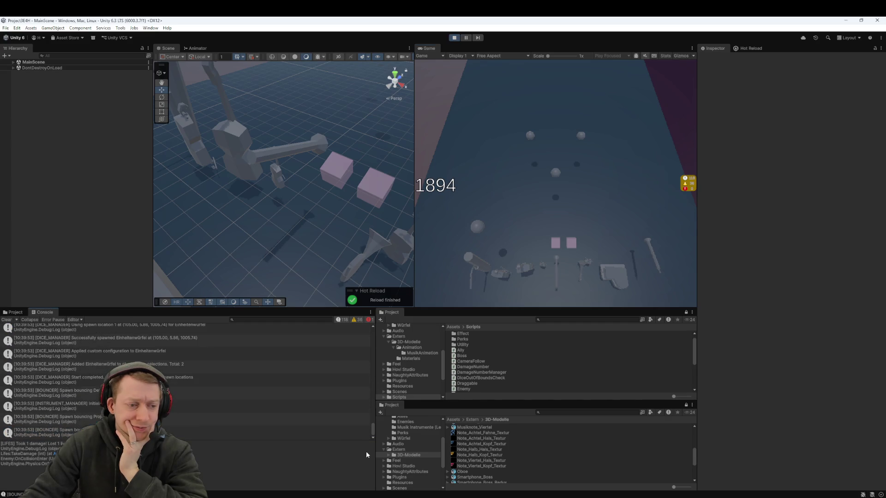
{"action": "left_click", "coordinate": [323, 433]}
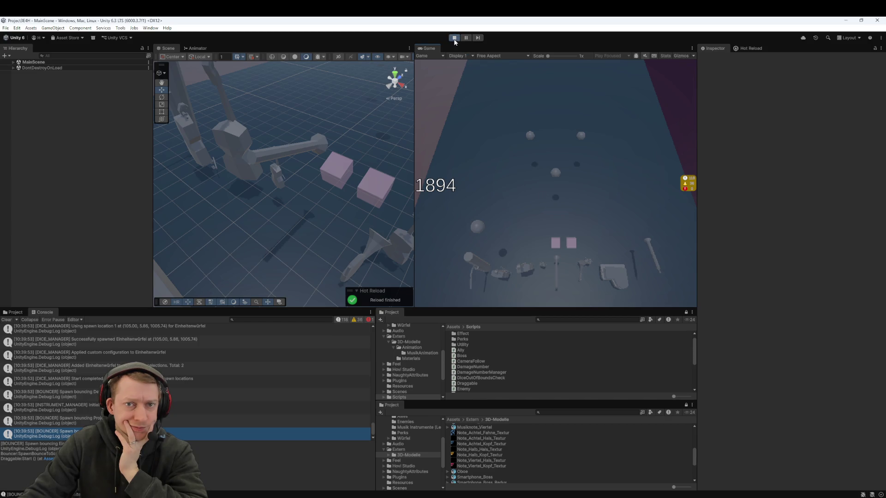
Stop play mode, frame the Lifes object and orbit the Scene view onto its bar across the lane
{"action": "left_click", "coordinate": [455, 39]}
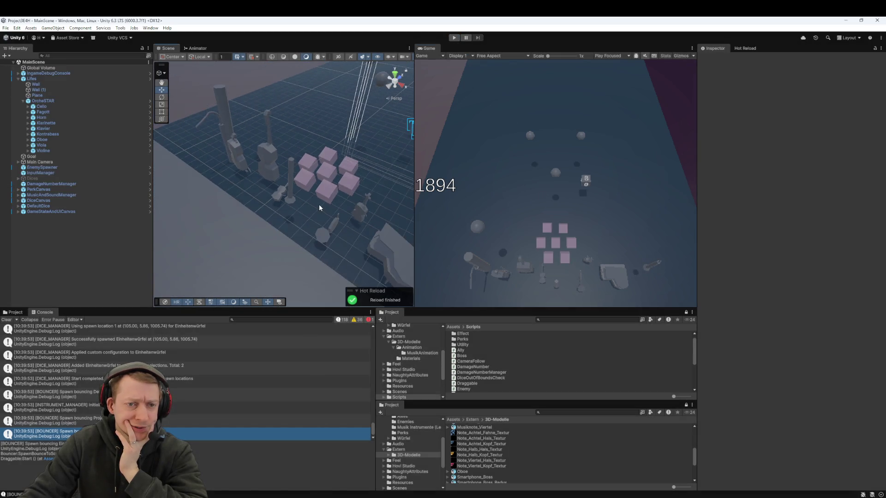
{"action": "scroll", "coordinate": [320, 204], "scroll_direction": "down", "scroll_amount": 8}
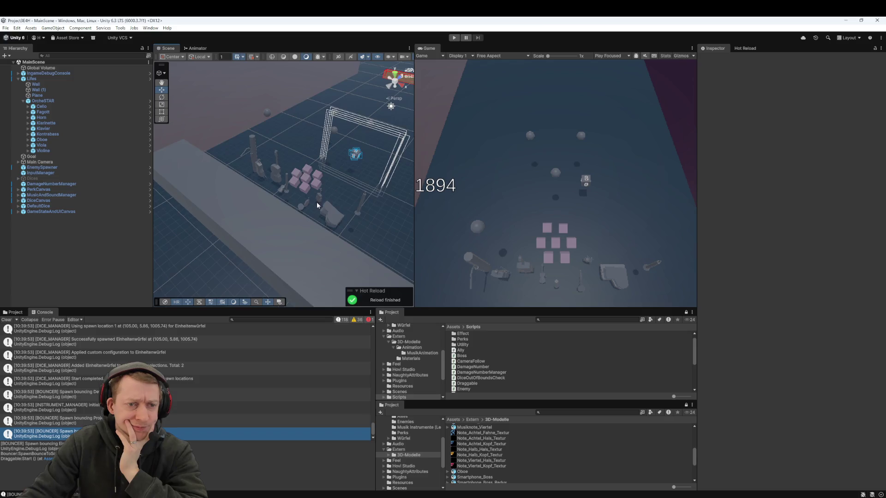
{"action": "double_click", "coordinate": [56, 77]}
{"action": "mouse_move", "coordinate": [215, 214]}
{"action": "left_mouse_down"}
{"action": "mouse_move", "coordinate": [245, 192]}
{"action": "mouse_move", "coordinate": [275, 189]}
{"action": "mouse_move", "coordinate": [237, 173]}
{"action": "left_mouse_up"}
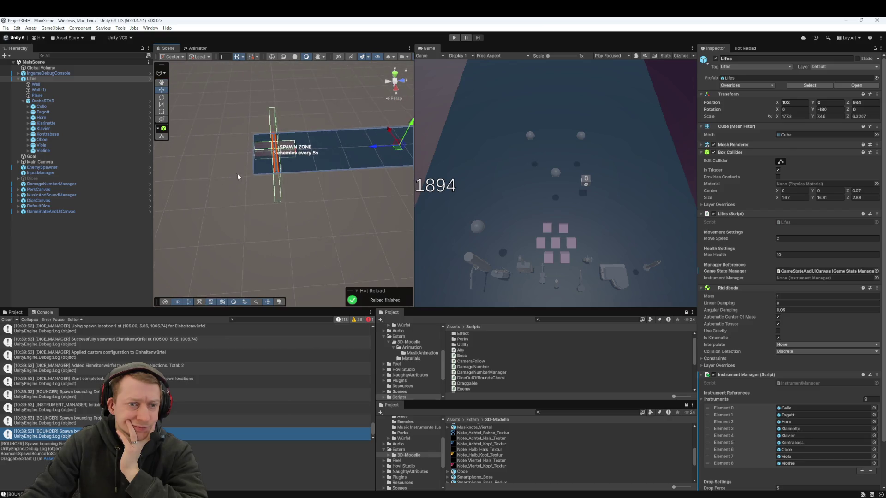
{"action": "scroll", "coordinate": [237, 173], "scroll_direction": "up", "scroll_amount": 10}
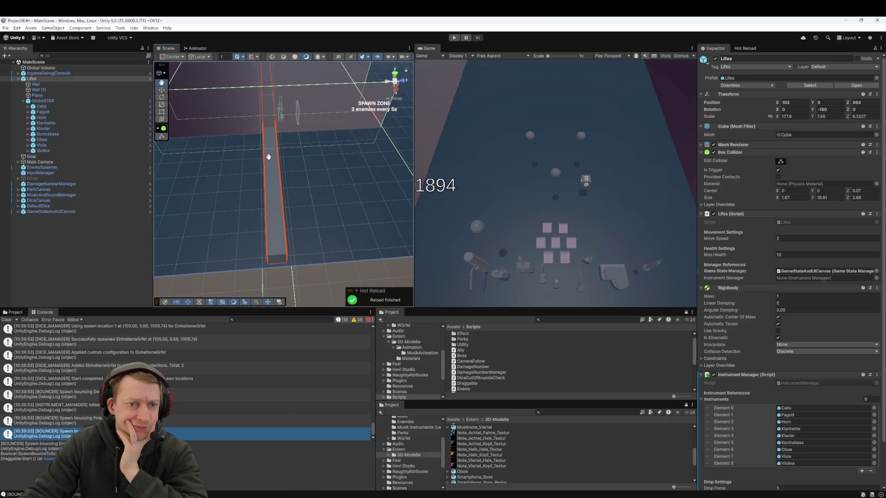
{"action": "scroll", "coordinate": [269, 157], "scroll_direction": "down", "scroll_amount": 5}
{"action": "left_click_drag", "start_coordinate": [271, 185], "coordinate": [272, 183]}
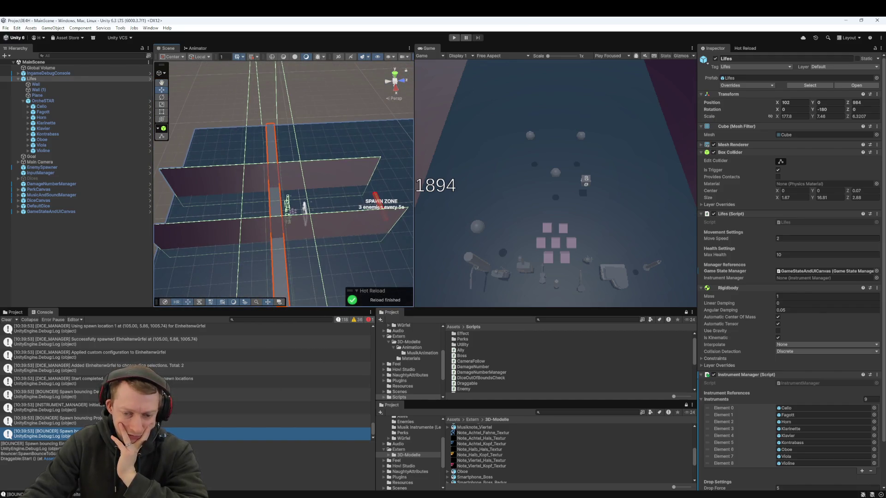
{"action": "key", "text": "alt+Tab"}
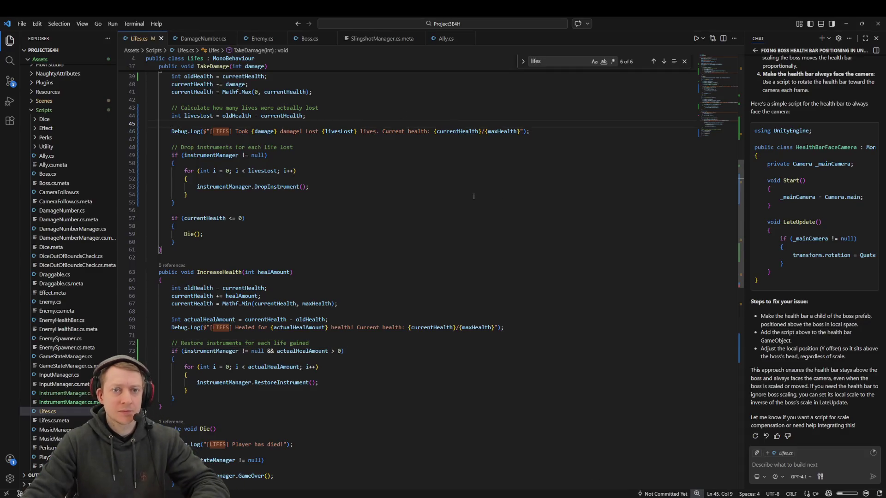
Find the TakeDamage calls in Lifes.cs, check the enemy null check on line 99, then return to Unity
{"action": "key", "text": "ctrl+f"}
{"action": "type", "text": "Take"}
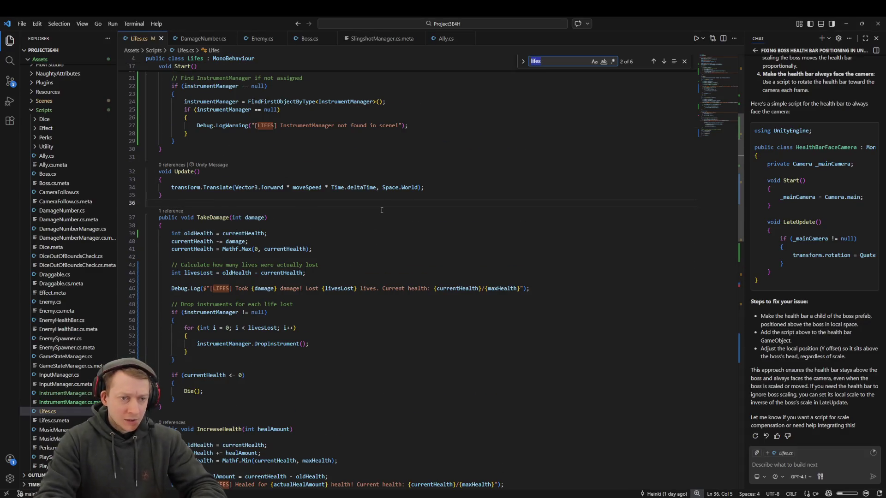
{"action": "type", "text": "Damage"}
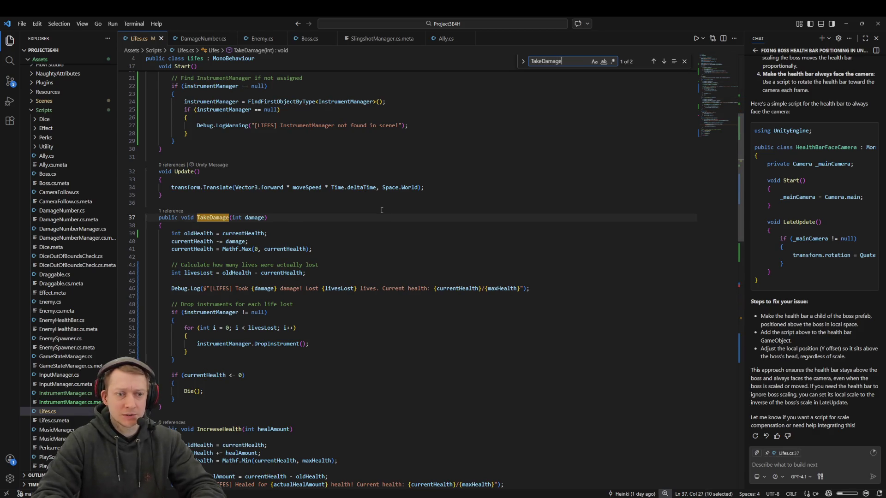
{"action": "key", "text": "Return"}
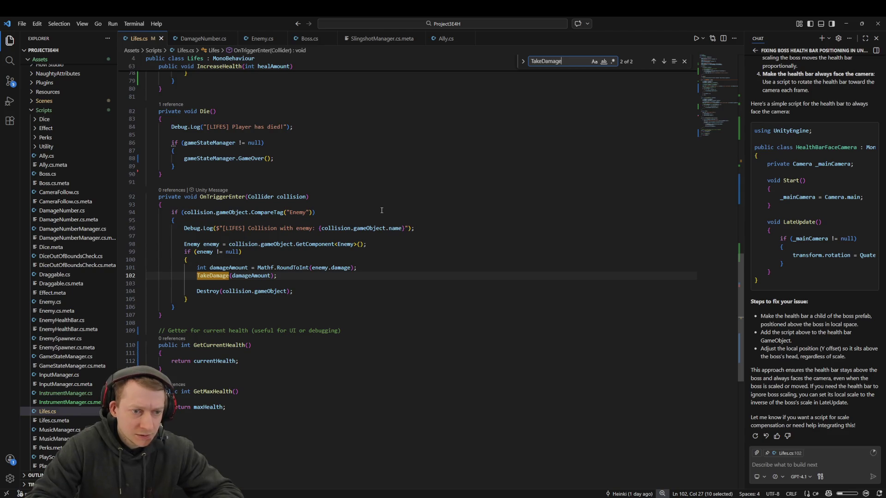
{"action": "key", "text": "Return"}
{"action": "key", "text": "Return"}
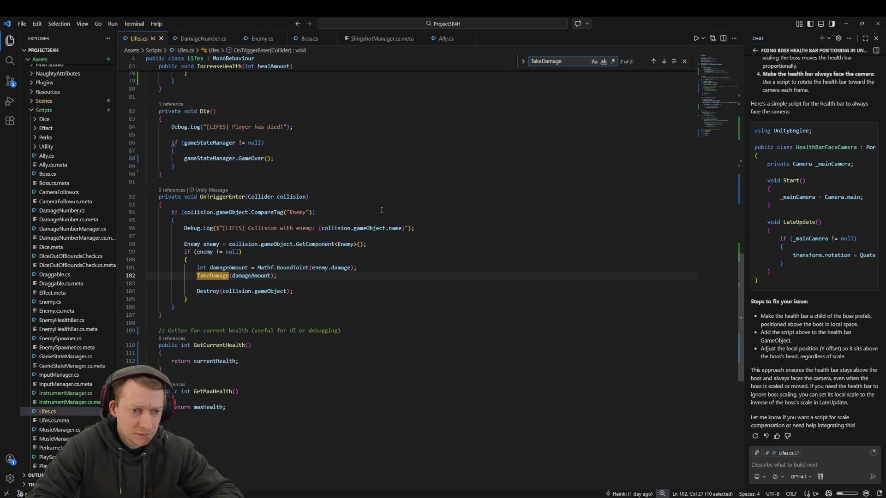
{"action": "left_click", "coordinate": [253, 252]}
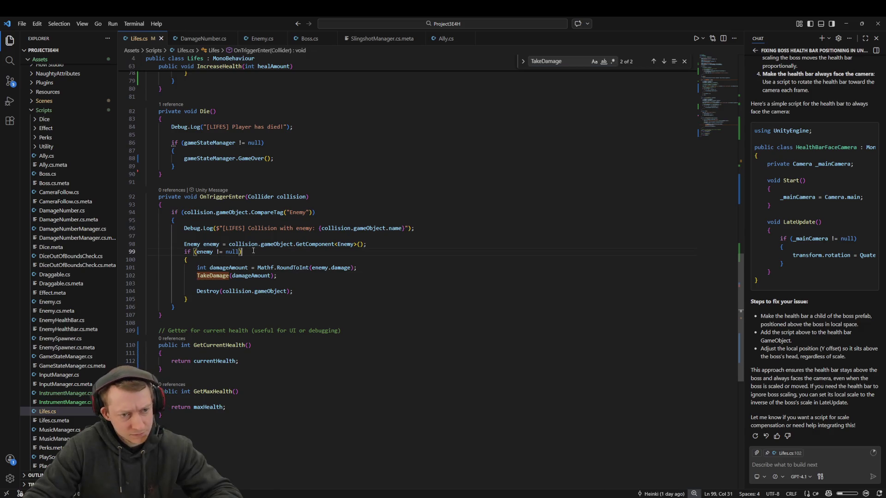
{"action": "key", "text": "alt+Tab"}
{"action": "mouse_move", "coordinate": [323, 194]}
{"action": "left_mouse_down"}
{"action": "mouse_move", "coordinate": [379, 184]}
{"action": "mouse_move", "coordinate": [350, 173]}
{"action": "mouse_move", "coordinate": [310, 189]}
{"action": "mouse_move", "coordinate": [338, 198]}
{"action": "mouse_move", "coordinate": [298, 148]}
{"action": "mouse_move", "coordinate": [312, 188]}
{"action": "mouse_move", "coordinate": [297, 171]}
{"action": "mouse_move", "coordinate": [286, 203]}
{"action": "left_mouse_up"}
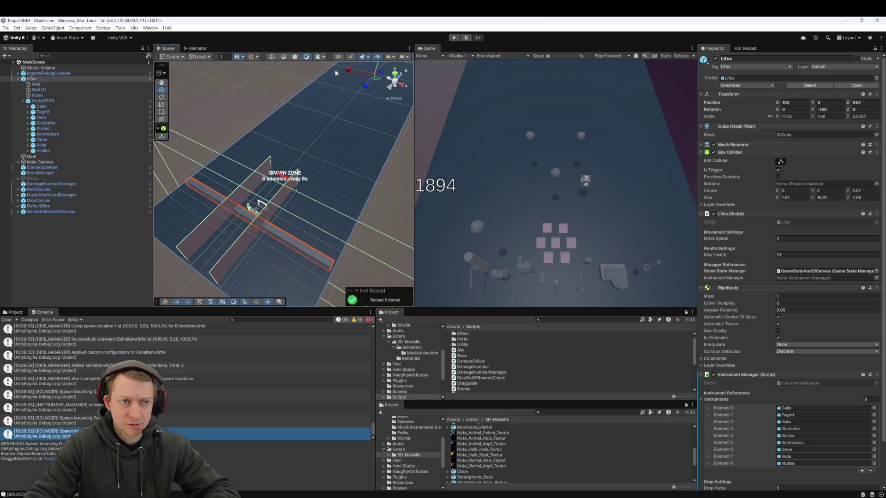
{"action": "left_click", "coordinate": [52, 93]}
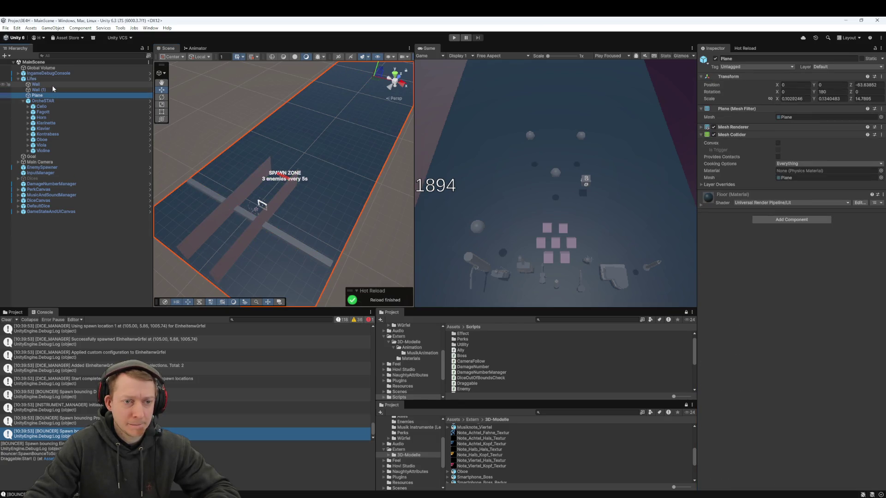
{"action": "key", "text": "Up"}
{"action": "left_click", "coordinate": [49, 94]}
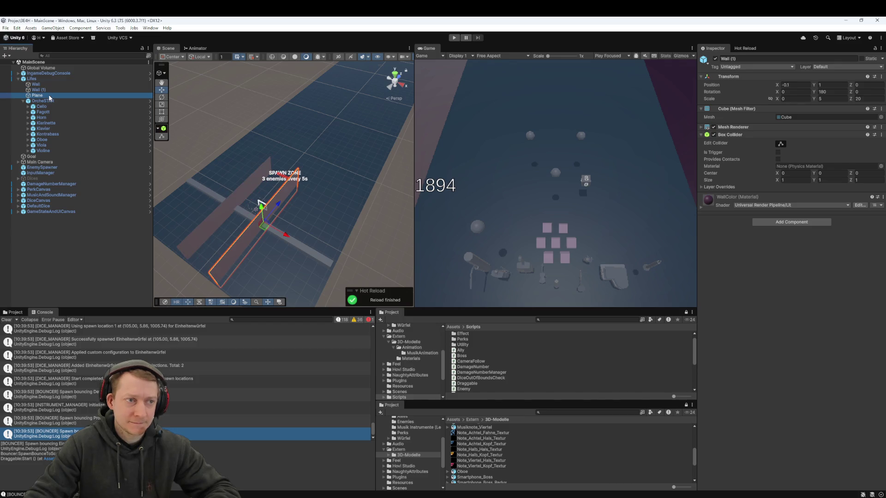
{"action": "left_click", "coordinate": [23, 101]}
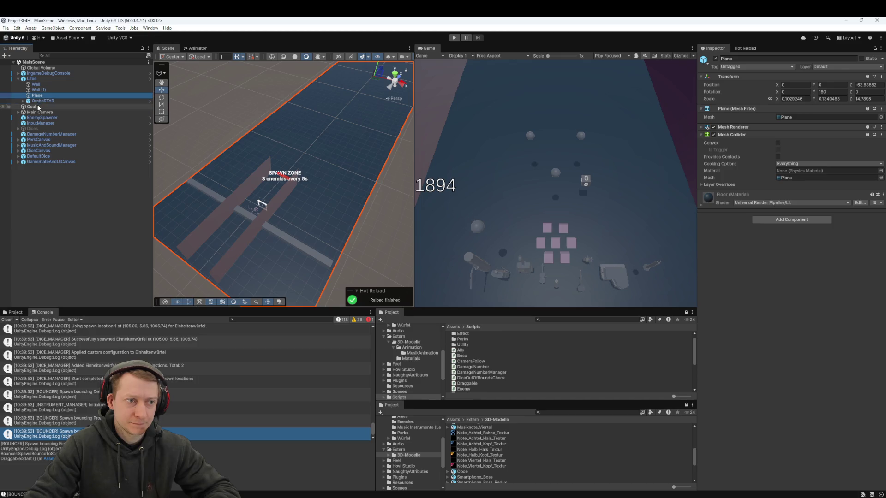
{"action": "left_click", "coordinate": [322, 256]}
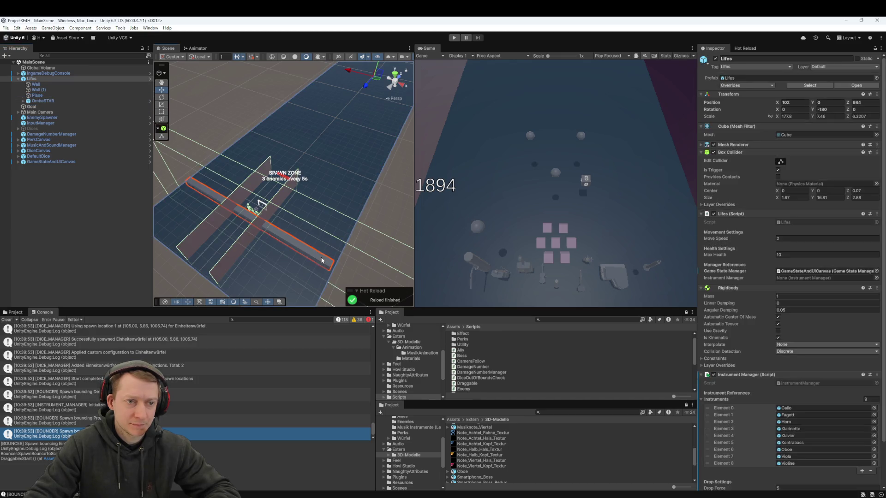
{"action": "left_click", "coordinate": [54, 78]}
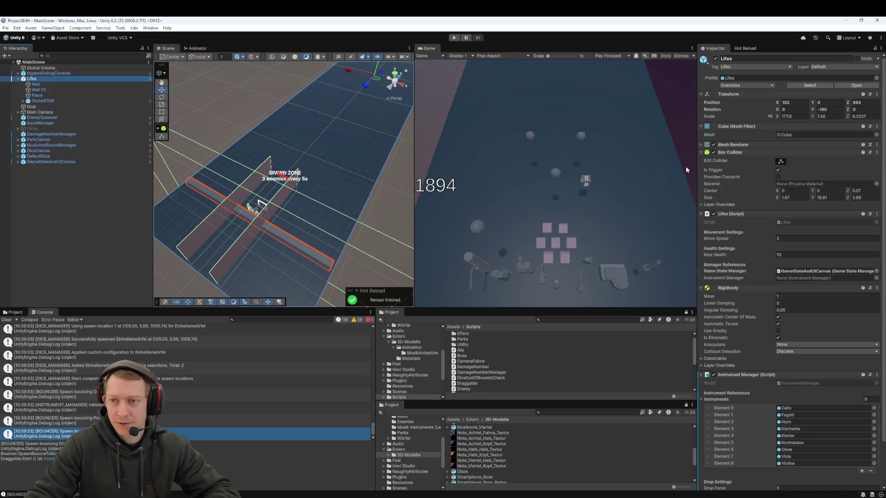
{"action": "left_click_drag", "start_coordinate": [777, 197], "coordinate": [754, 203]}
{"action": "key", "text": "ctrl+z"}
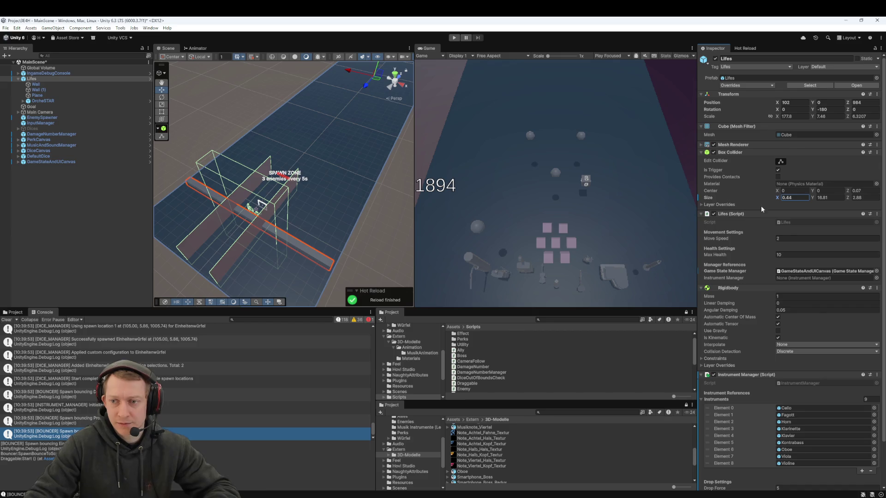
{"action": "mouse_move", "coordinate": [401, 216]}
{"action": "left_mouse_down"}
{"action": "mouse_move", "coordinate": [360, 151]}
{"action": "mouse_move", "coordinate": [358, 168]}
{"action": "mouse_move", "coordinate": [295, 192]}
{"action": "mouse_move", "coordinate": [327, 226]}
{"action": "mouse_move", "coordinate": [293, 180]}
{"action": "mouse_move", "coordinate": [318, 217]}
{"action": "mouse_move", "coordinate": [304, 194]}
{"action": "mouse_move", "coordinate": [334, 191]}
{"action": "mouse_move", "coordinate": [346, 217]}
{"action": "left_mouse_up"}
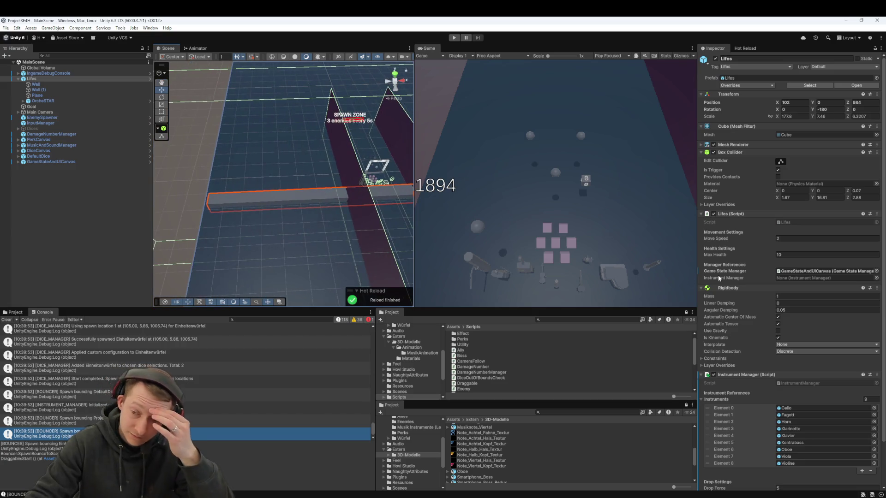
{"action": "scroll", "coordinate": [790, 270], "scroll_direction": "down", "scroll_amount": 3}
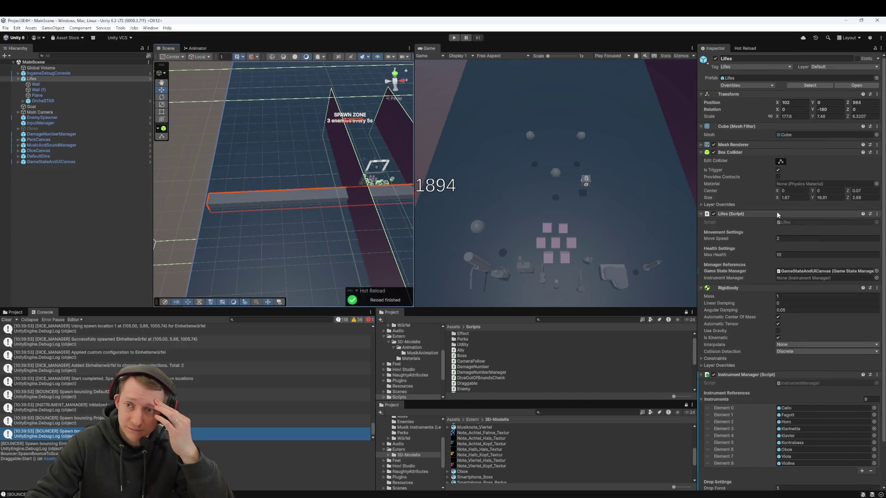
{"action": "scroll", "coordinate": [723, 154], "scroll_direction": "up", "scroll_amount": 3}
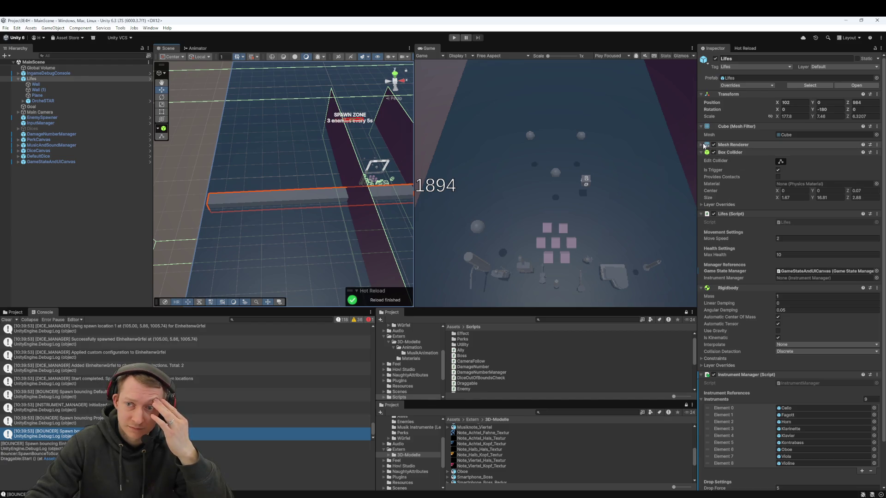
{"action": "left_click", "coordinate": [730, 87]}
{"action": "left_click", "coordinate": [819, 252]}
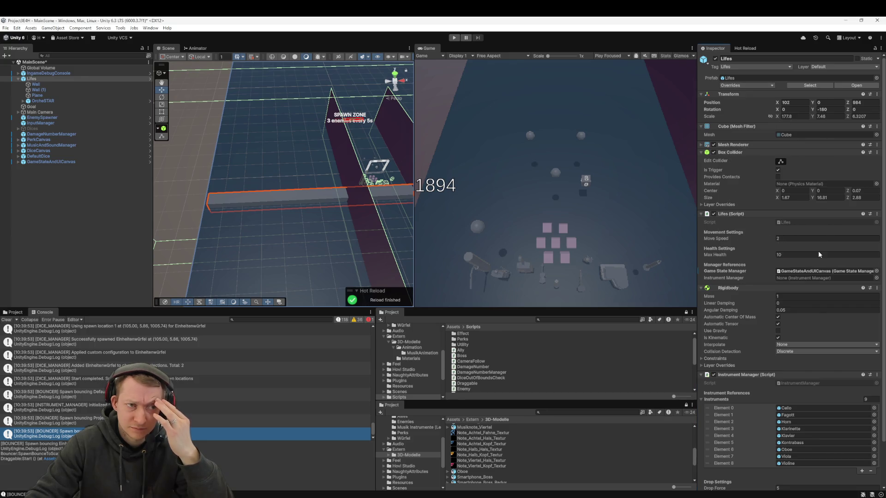
{"action": "mouse_move", "coordinate": [220, 220]}
{"action": "left_mouse_down"}
{"action": "mouse_move", "coordinate": [258, 221]}
{"action": "mouse_move", "coordinate": [251, 233]}
{"action": "mouse_move", "coordinate": [208, 231]}
{"action": "mouse_move", "coordinate": [239, 217]}
{"action": "mouse_move", "coordinate": [198, 224]}
{"action": "mouse_move", "coordinate": [205, 228]}
{"action": "left_mouse_up"}
{"action": "left_click", "coordinate": [48, 90]}
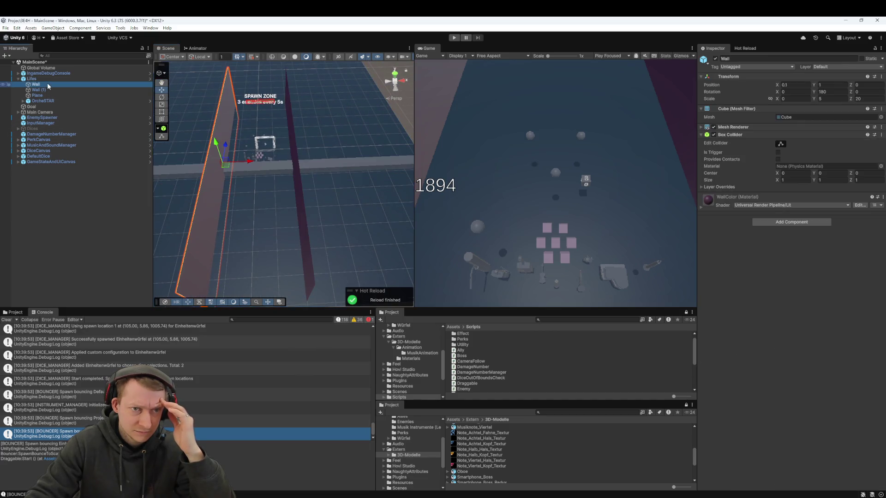
{"action": "left_click", "coordinate": [53, 95]}
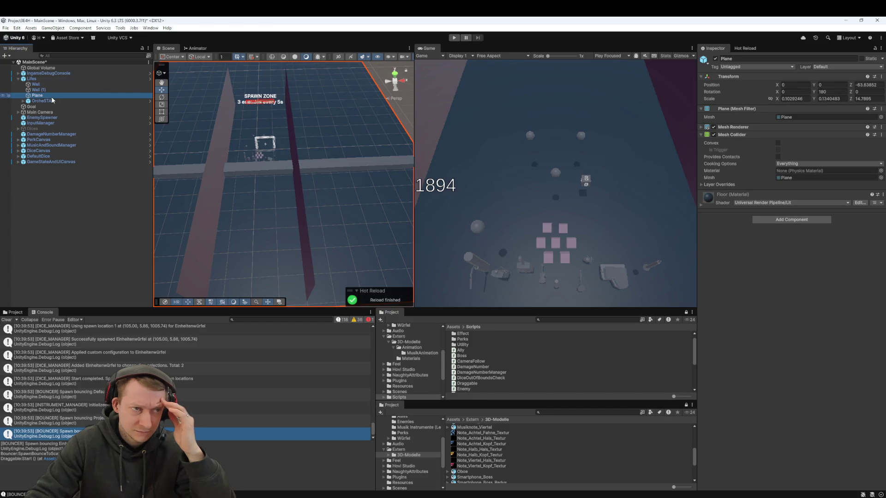
{"action": "left_click", "coordinate": [51, 79]}
{"action": "left_click_drag", "start_coordinate": [221, 152], "coordinate": [237, 157]}
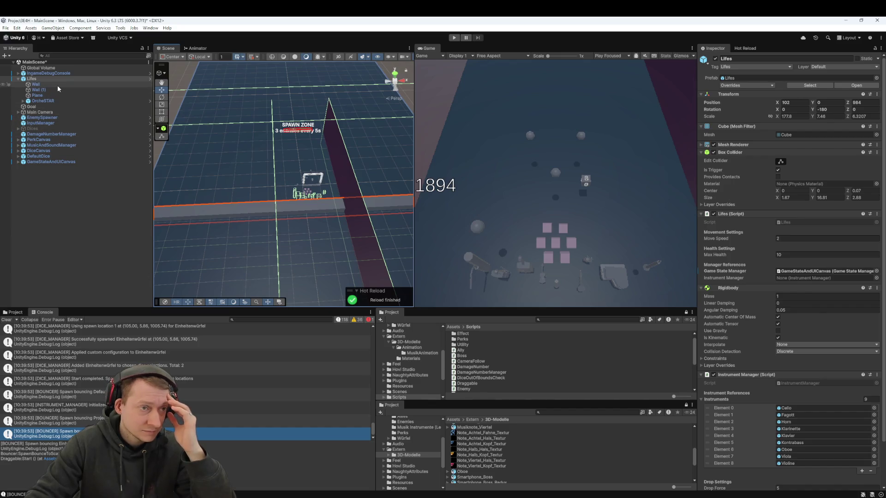
{"action": "left_click_drag", "start_coordinate": [215, 201], "coordinate": [295, 182]}
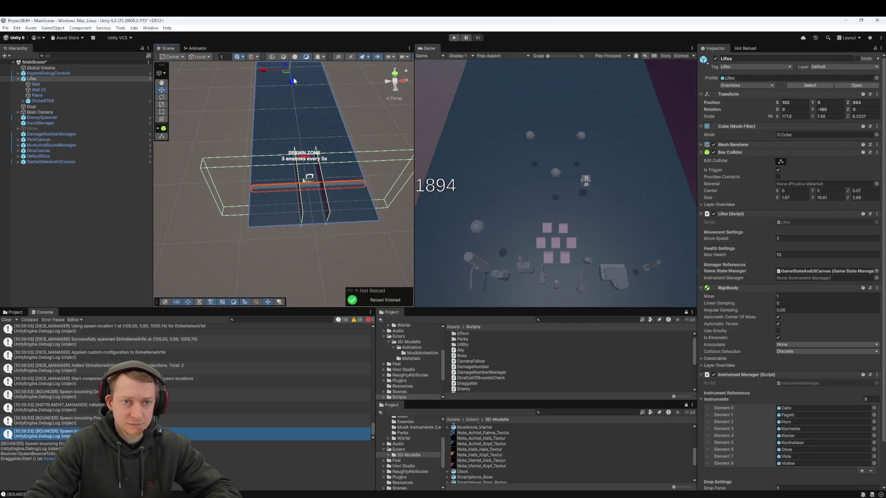
{"action": "scroll", "coordinate": [316, 188], "scroll_direction": "up", "scroll_amount": 5}
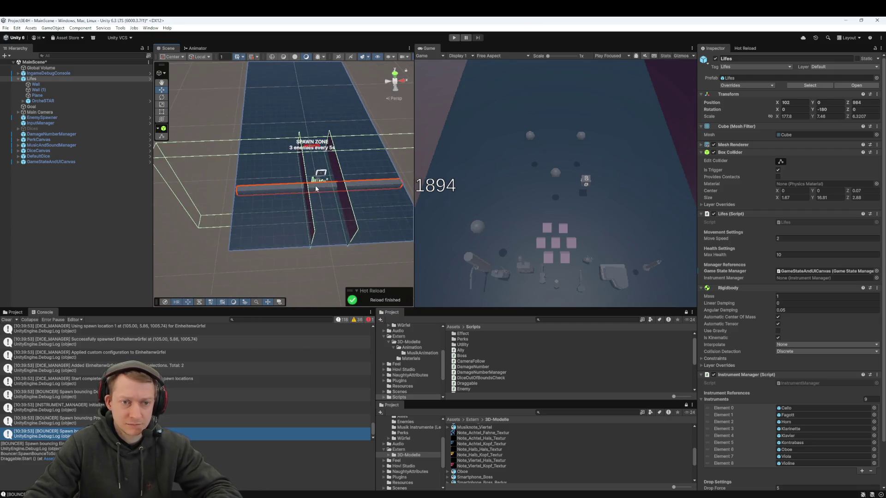
{"action": "scroll", "coordinate": [298, 195], "scroll_direction": "up", "scroll_amount": 5}
{"action": "scroll", "coordinate": [302, 195], "scroll_direction": "down", "scroll_amount": 3}
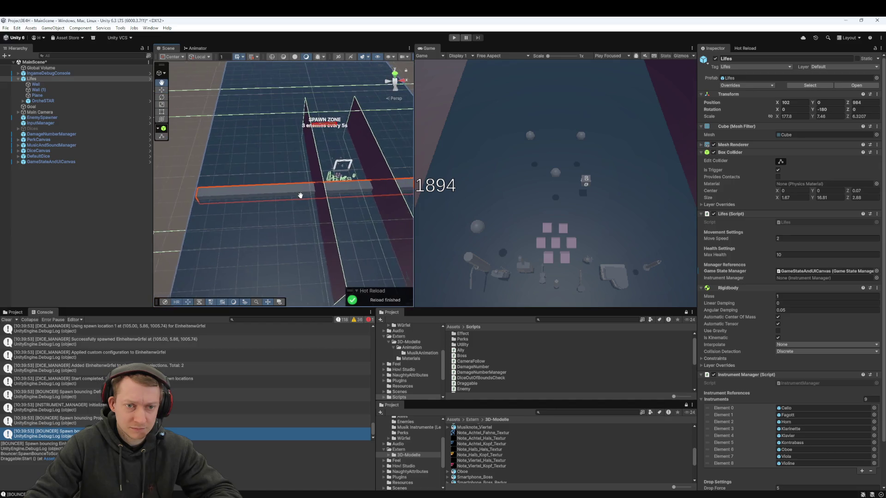
{"action": "left_click_drag", "start_coordinate": [300, 196], "coordinate": [286, 197]}
{"action": "scroll", "coordinate": [388, 199], "scroll_direction": "down", "scroll_amount": 5}
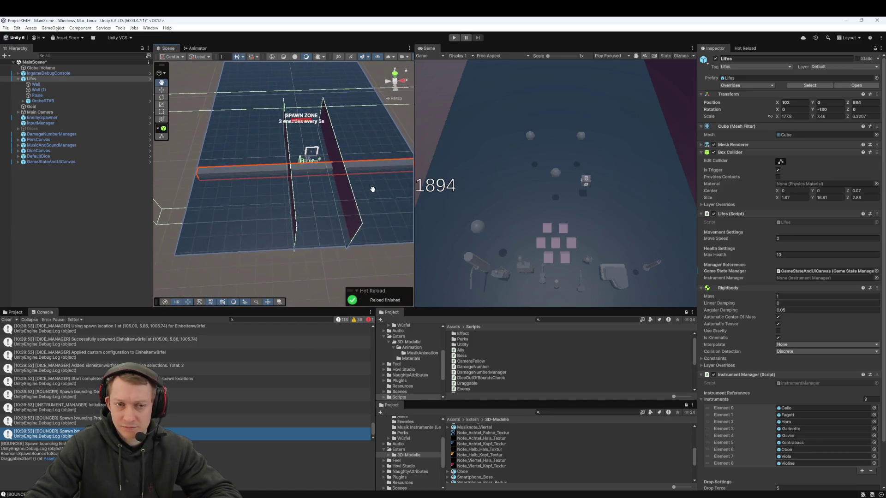
{"action": "mouse_move", "coordinate": [373, 189]}
{"action": "left_mouse_down"}
{"action": "mouse_move", "coordinate": [345, 220]}
{"action": "mouse_move", "coordinate": [354, 229]}
{"action": "left_mouse_up"}
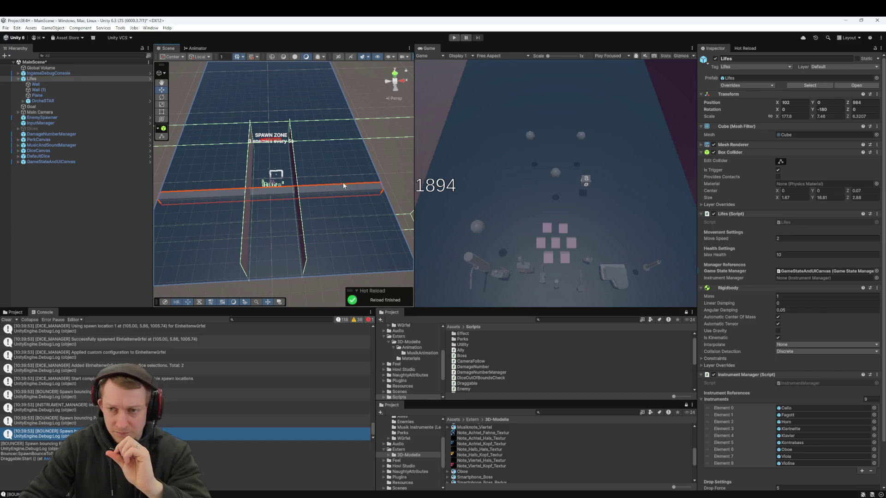
{"action": "left_click", "coordinate": [701, 145]}
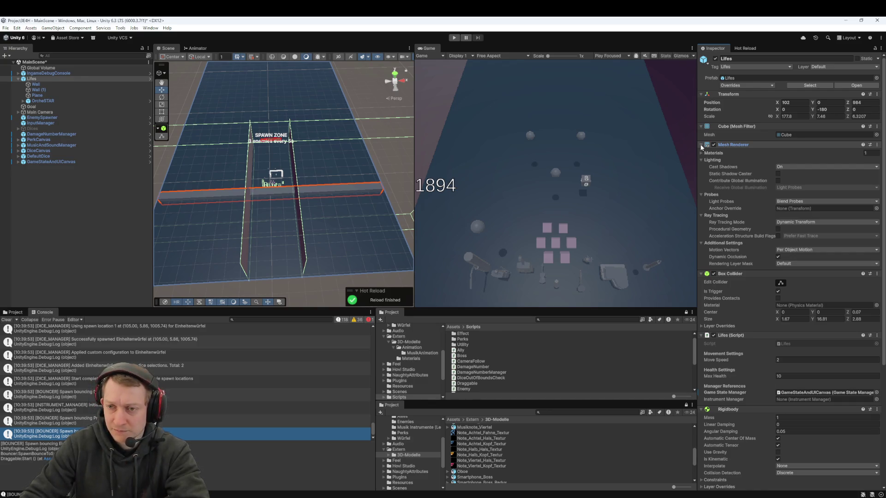
{"action": "left_click", "coordinate": [701, 145]}
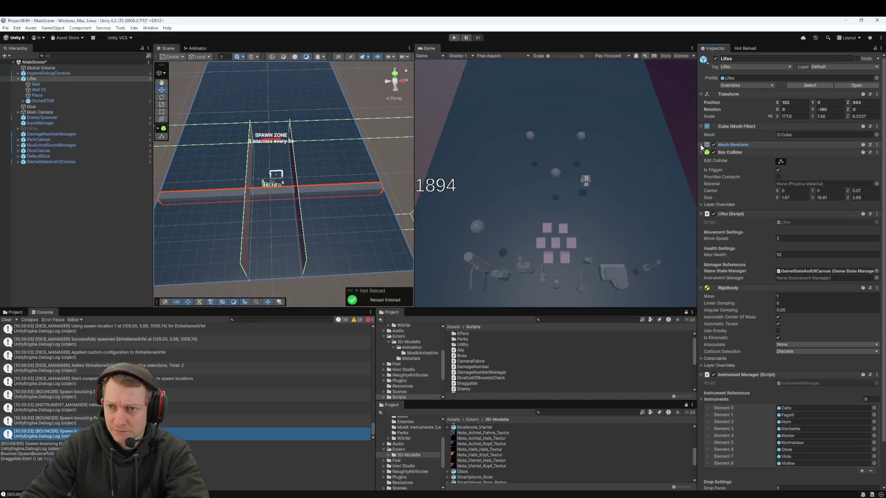
{"action": "mouse_move", "coordinate": [355, 177]}
{"action": "left_mouse_down"}
{"action": "mouse_move", "coordinate": [243, 190]}
{"action": "mouse_move", "coordinate": [197, 138]}
{"action": "mouse_move", "coordinate": [263, 205]}
{"action": "mouse_move", "coordinate": [327, 198]}
{"action": "mouse_move", "coordinate": [366, 172]}
{"action": "mouse_move", "coordinate": [326, 198]}
{"action": "mouse_move", "coordinate": [335, 190]}
{"action": "left_mouse_up"}
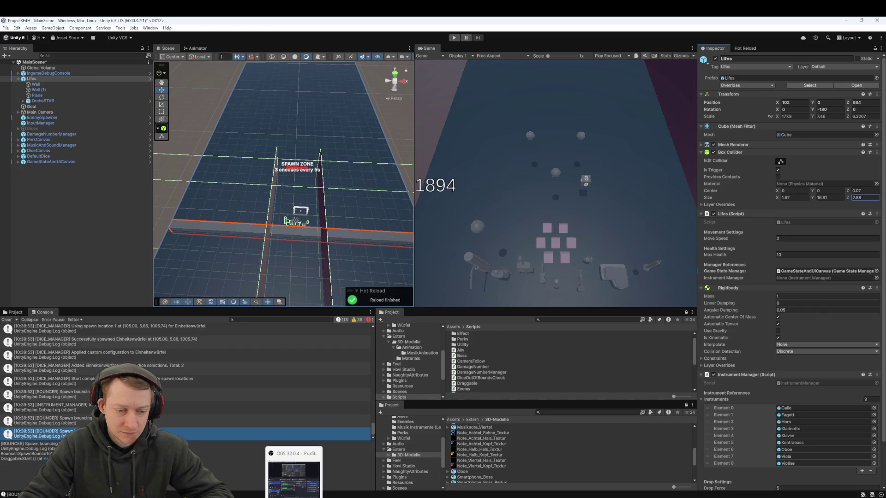
{"action": "left_click", "coordinate": [293, 469]}
Fetch all remotes and pull origin/main in Fork, then return to Unity
{"action": "left_click", "coordinate": [146, 73]}
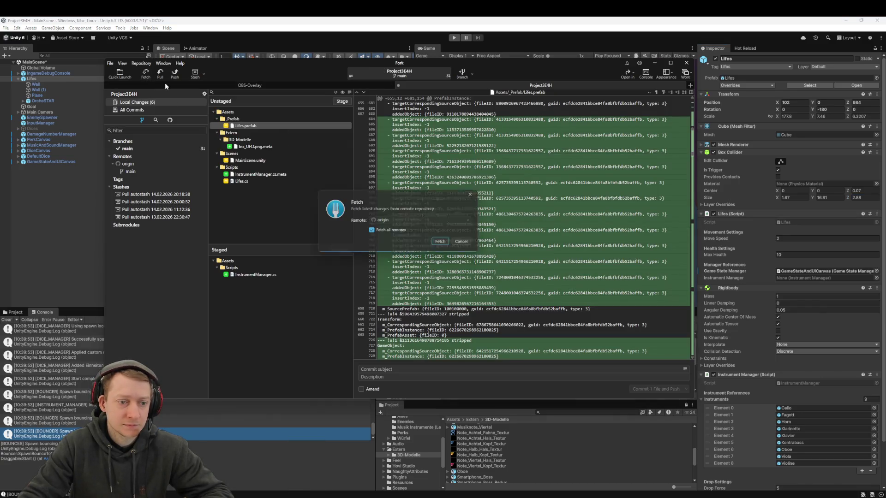
{"action": "left_click", "coordinate": [441, 244]}
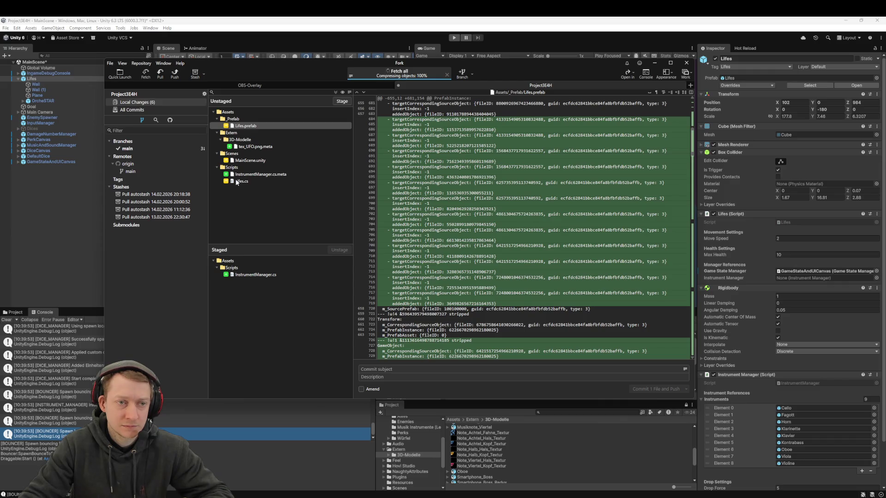
{"action": "left_click", "coordinate": [159, 74]}
{"action": "left_click", "coordinate": [454, 258]}
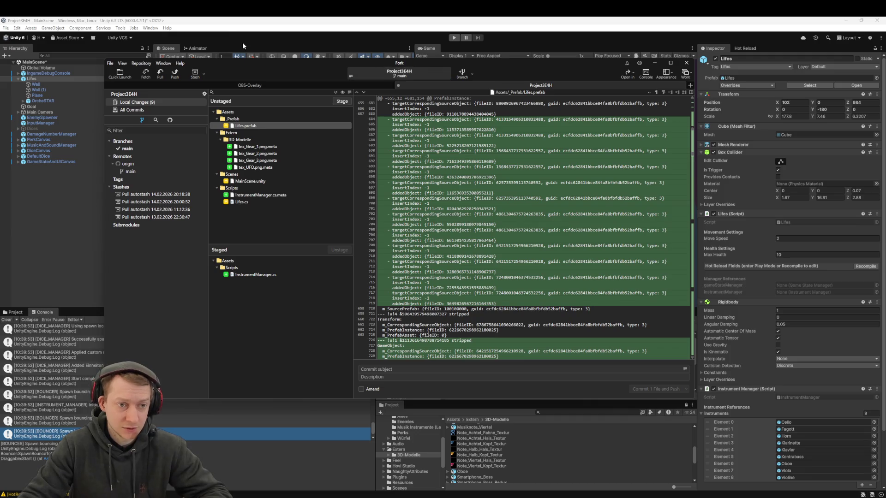
{"action": "left_click", "coordinate": [212, 20]}
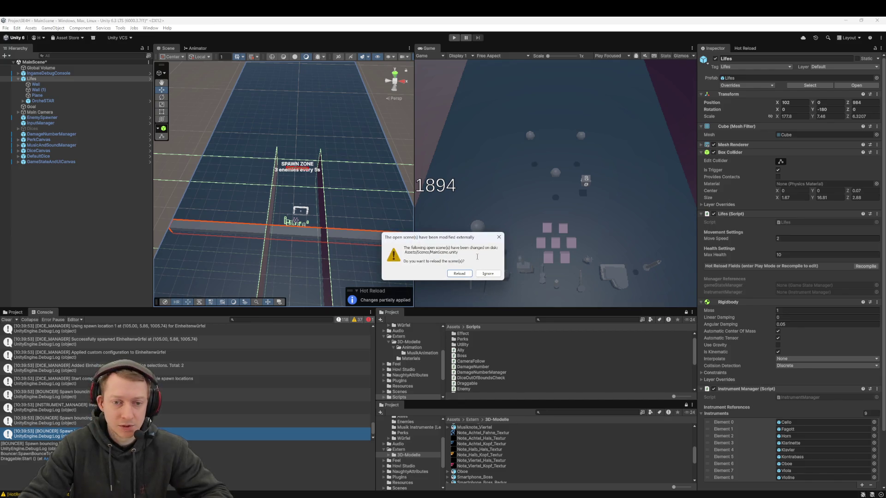
Reload the externally modified MainScene and select the Lifes object
{"action": "left_click", "coordinate": [471, 272]}
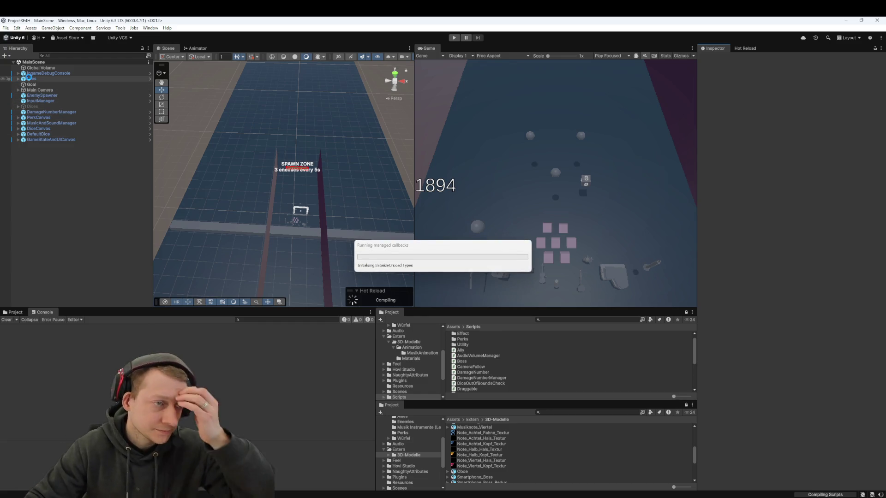
{"action": "left_click", "coordinate": [29, 78]}
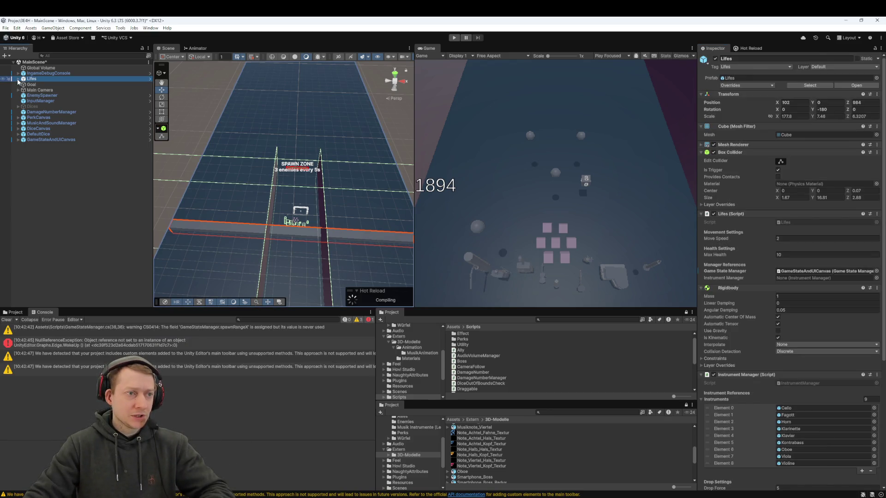
{"action": "left_click", "coordinate": [18, 78]}
{"action": "left_click", "coordinate": [37, 85]}
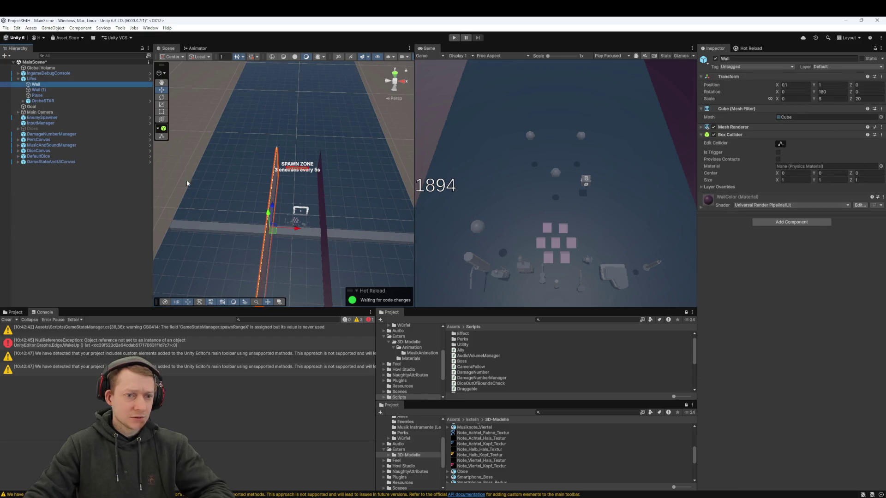
{"action": "left_click", "coordinate": [37, 90]}
{"action": "left_click", "coordinate": [32, 79]}
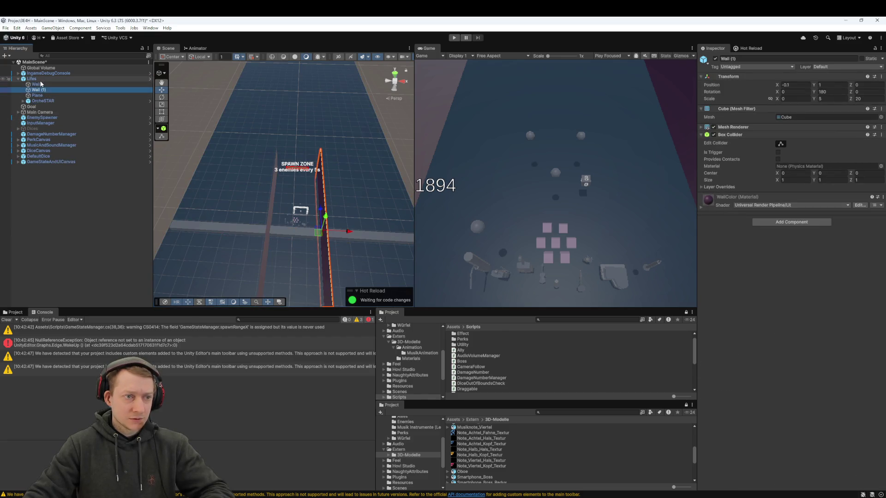
{"action": "mouse_move", "coordinate": [203, 173]}
{"action": "left_mouse_down"}
{"action": "mouse_move", "coordinate": [257, 145]}
{"action": "mouse_move", "coordinate": [225, 134]}
{"action": "mouse_move", "coordinate": [233, 161]}
{"action": "mouse_move", "coordinate": [218, 191]}
{"action": "mouse_move", "coordinate": [237, 249]}
{"action": "mouse_move", "coordinate": [236, 149]}
{"action": "mouse_move", "coordinate": [277, 166]}
{"action": "mouse_move", "coordinate": [225, 173]}
{"action": "mouse_move", "coordinate": [226, 166]}
{"action": "left_mouse_up"}
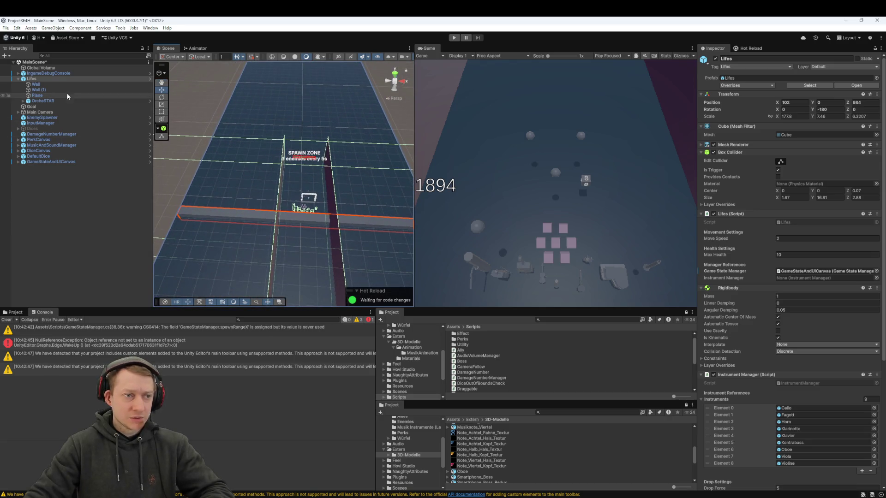
{"action": "mouse_move", "coordinate": [221, 232]}
{"action": "left_mouse_down"}
{"action": "mouse_move", "coordinate": [253, 223]}
{"action": "mouse_move", "coordinate": [214, 236]}
{"action": "left_mouse_up"}
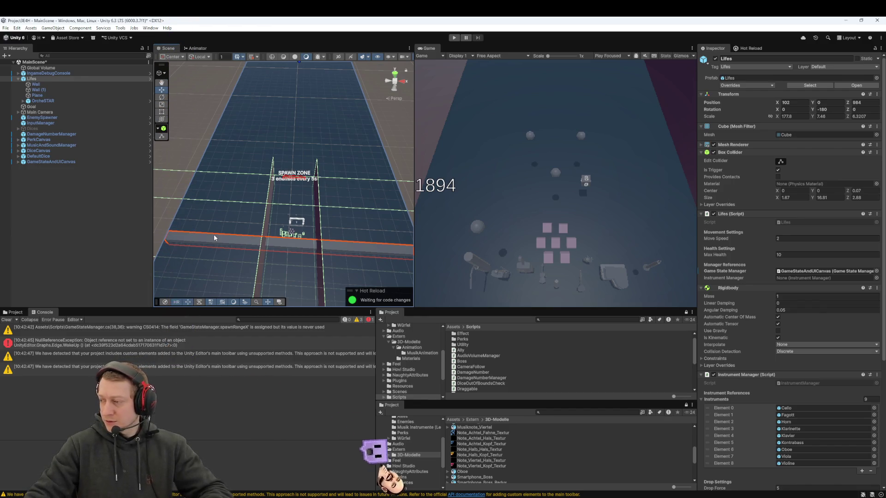
{"action": "left_click_drag", "start_coordinate": [214, 238], "coordinate": [217, 215]}
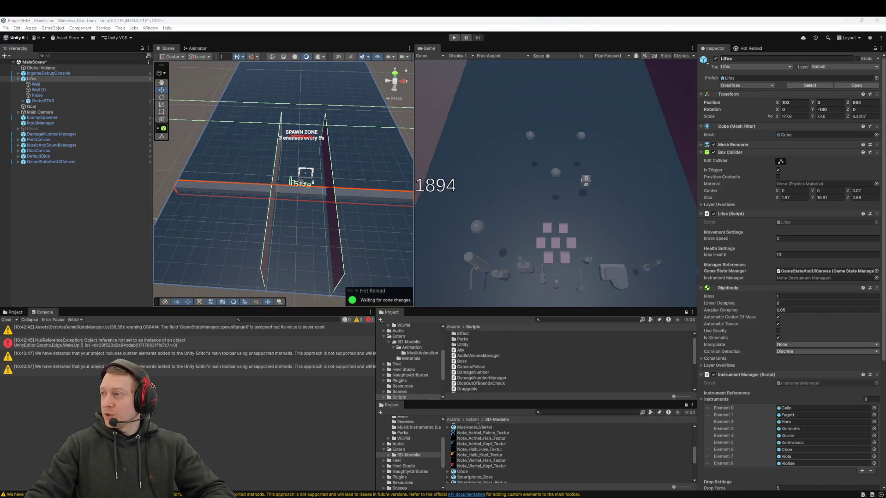
{"action": "scroll", "coordinate": [318, 194], "scroll_direction": "down", "scroll_amount": 3}
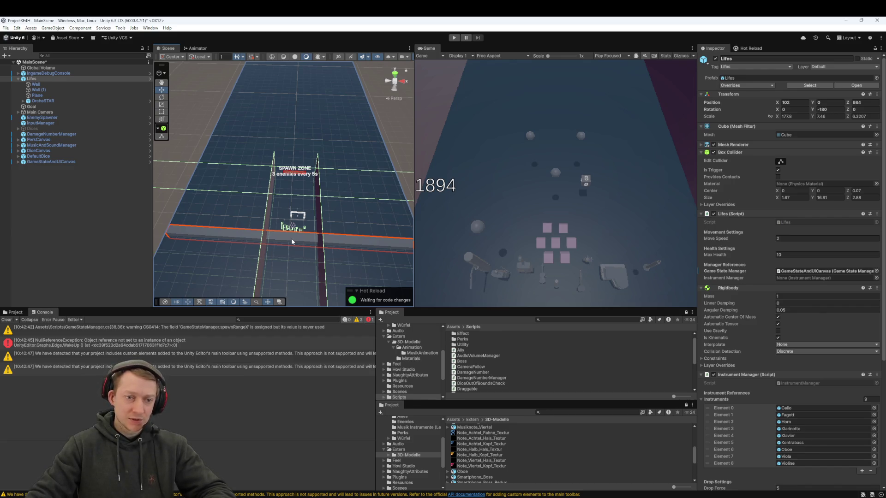
{"action": "mouse_move", "coordinate": [223, 237]}
{"action": "left_mouse_down"}
{"action": "mouse_move", "coordinate": [256, 228]}
{"action": "mouse_move", "coordinate": [292, 237]}
{"action": "mouse_move", "coordinate": [255, 220]}
{"action": "mouse_move", "coordinate": [268, 229]}
{"action": "mouse_move", "coordinate": [292, 214]}
{"action": "mouse_move", "coordinate": [251, 228]}
{"action": "left_mouse_up"}
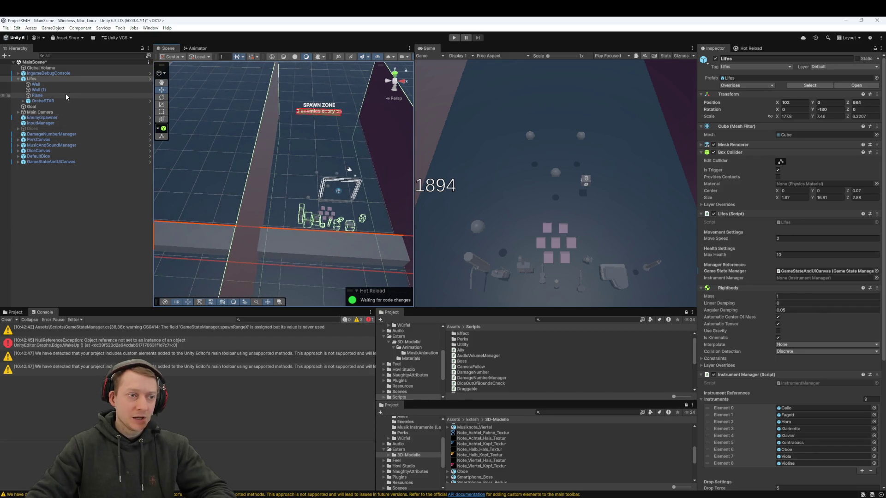
{"action": "left_click", "coordinate": [66, 94]}
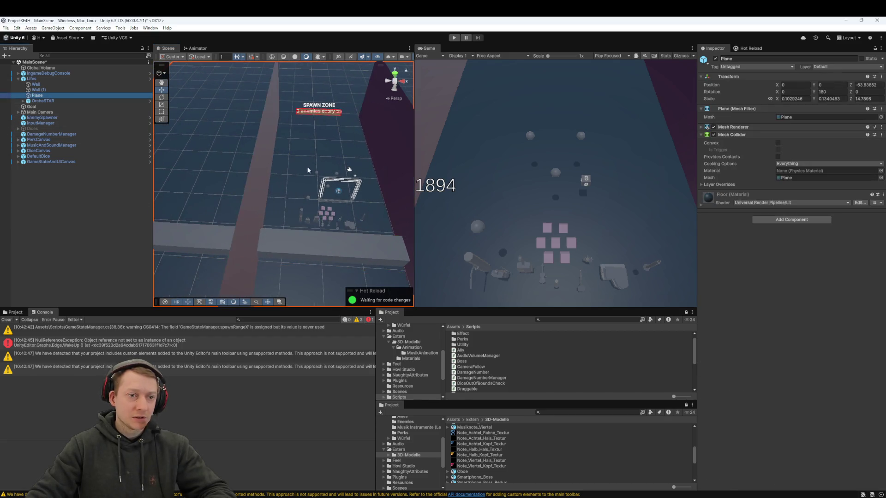
{"action": "key", "text": "f"}
{"action": "mouse_move", "coordinate": [298, 97]}
{"action": "left_mouse_down"}
{"action": "mouse_move", "coordinate": [379, 95]}
{"action": "mouse_move", "coordinate": [345, 178]}
{"action": "left_mouse_up"}
{"action": "left_click", "coordinate": [330, 196]}
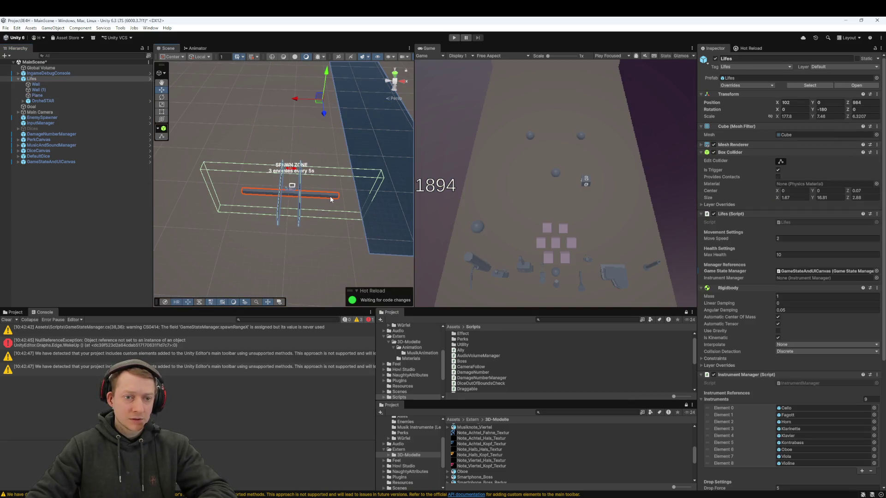
{"action": "key", "text": "ctrl+z"}
{"action": "key", "text": "ctrl+z"}
{"action": "scroll", "coordinate": [305, 192], "scroll_direction": "up", "scroll_amount": 10}
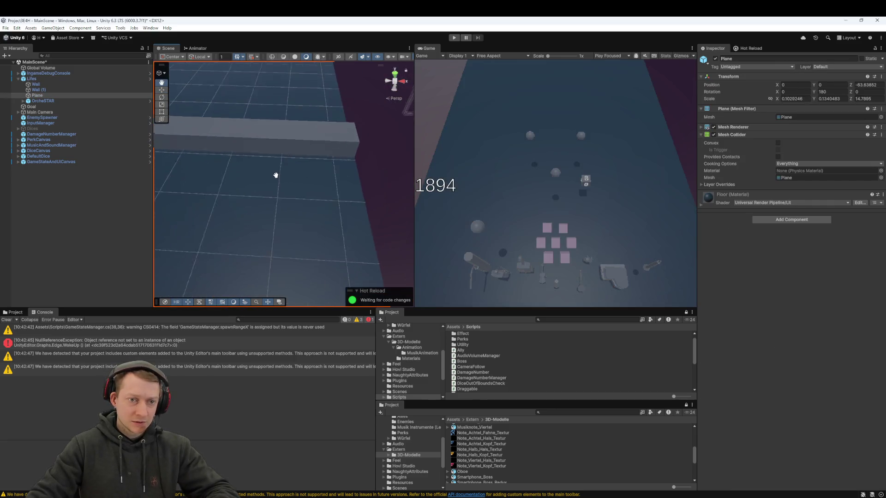
{"action": "left_click_drag", "start_coordinate": [275, 175], "coordinate": [286, 240]}
{"action": "left_click", "coordinate": [52, 78]}
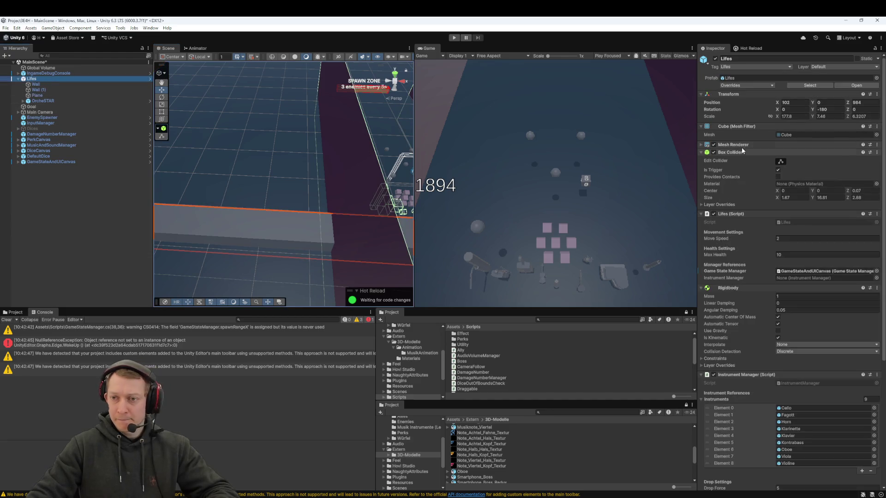
{"action": "left_click", "coordinate": [713, 144]}
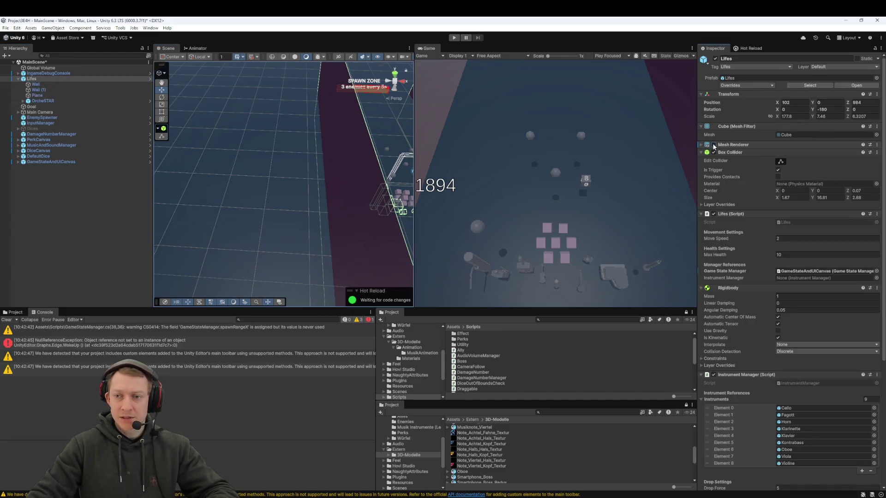
{"action": "left_click", "coordinate": [713, 144]}
{"action": "left_click", "coordinate": [702, 145]}
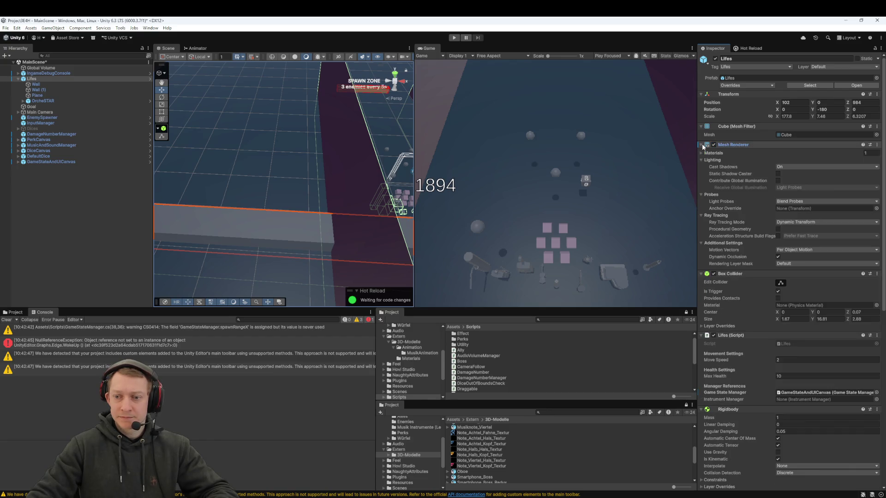
{"action": "scroll", "coordinate": [323, 222], "scroll_direction": "down", "scroll_amount": 10}
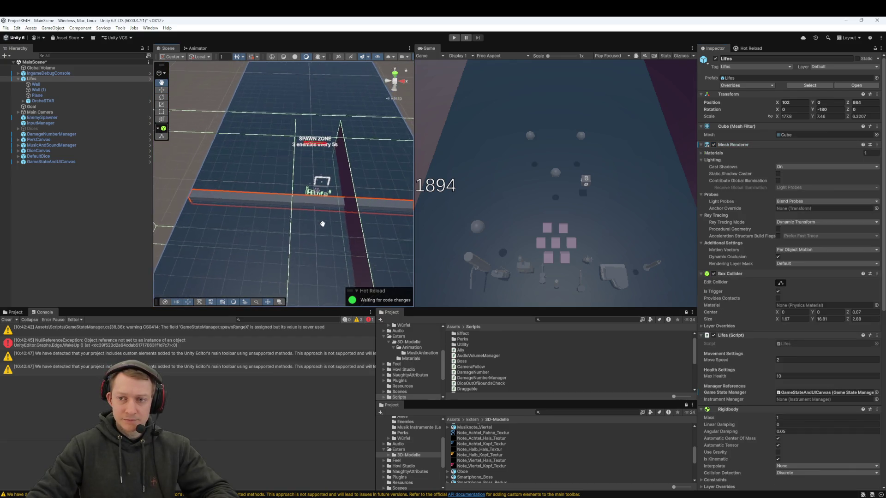
{"action": "left_click", "coordinate": [701, 145]}
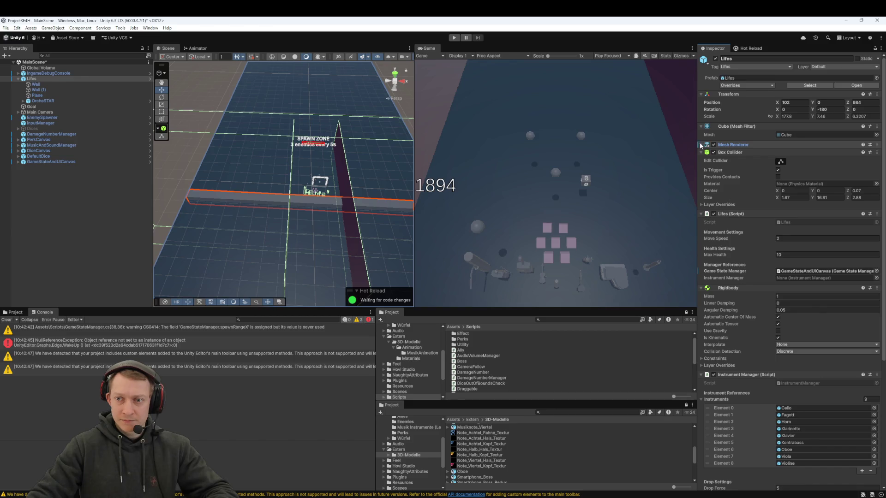
{"action": "left_click_drag", "start_coordinate": [376, 189], "coordinate": [357, 190]}
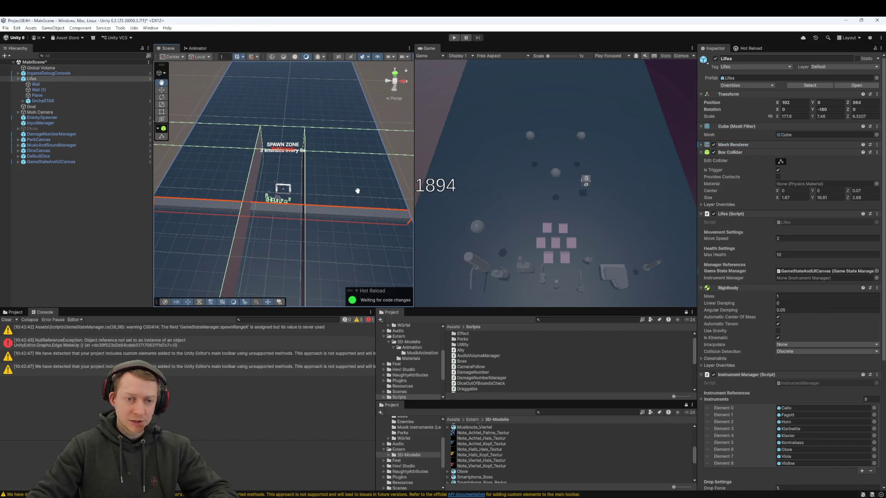
{"action": "scroll", "coordinate": [358, 194], "scroll_direction": "down", "scroll_amount": 3}
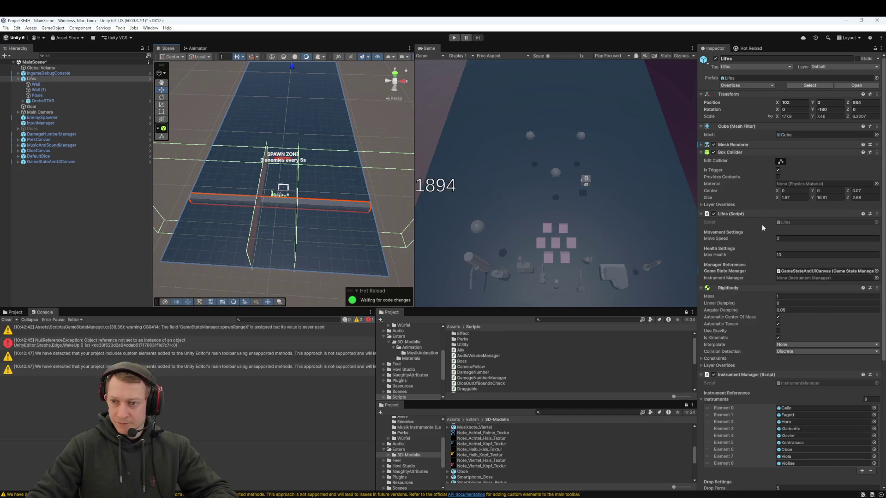
{"action": "left_click", "coordinate": [699, 145]}
{"action": "scroll", "coordinate": [379, 193], "scroll_direction": "up", "scroll_amount": 2}
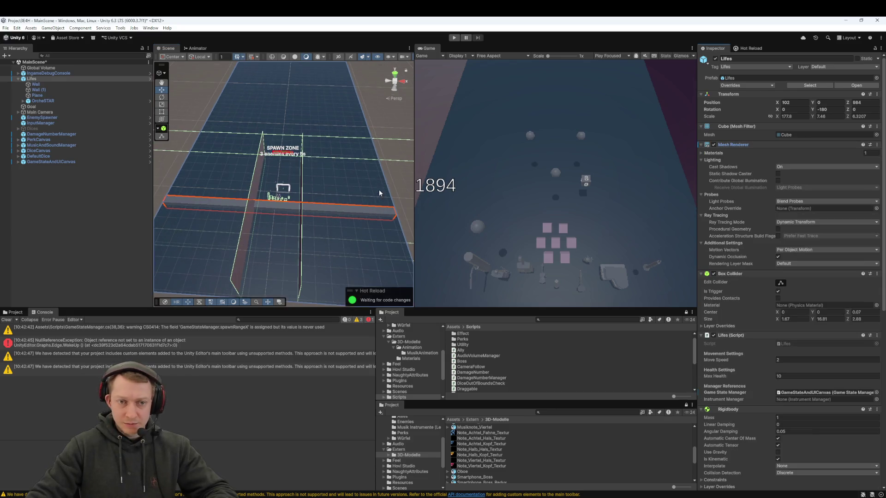
{"action": "scroll", "coordinate": [308, 205], "scroll_direction": "down", "scroll_amount": 3}
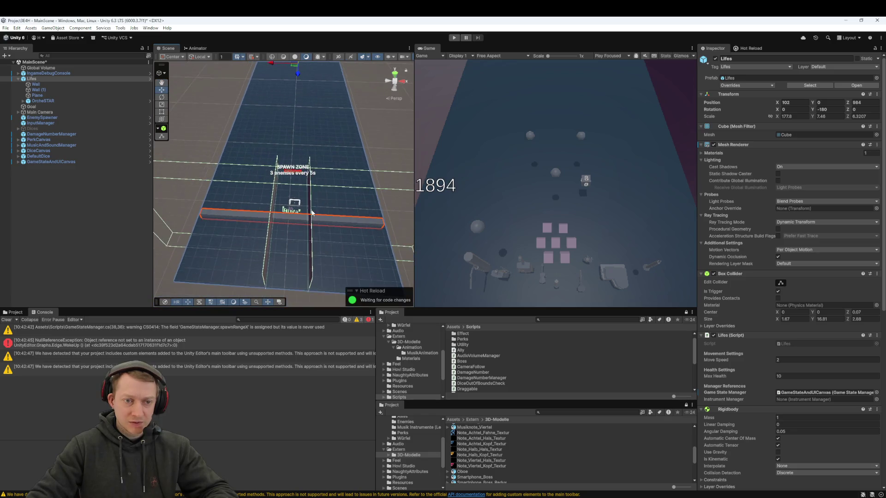
{"action": "scroll", "coordinate": [311, 212], "scroll_direction": "down", "scroll_amount": 1}
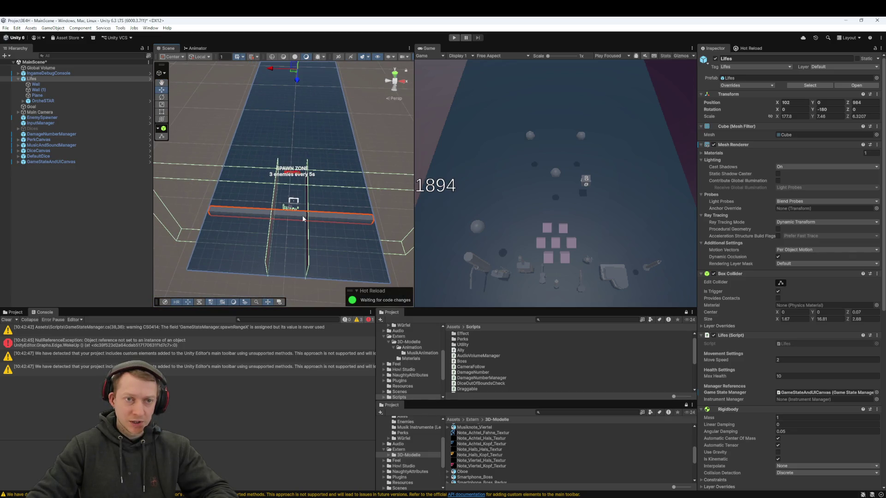
{"action": "left_click_drag", "start_coordinate": [303, 219], "coordinate": [275, 219]}
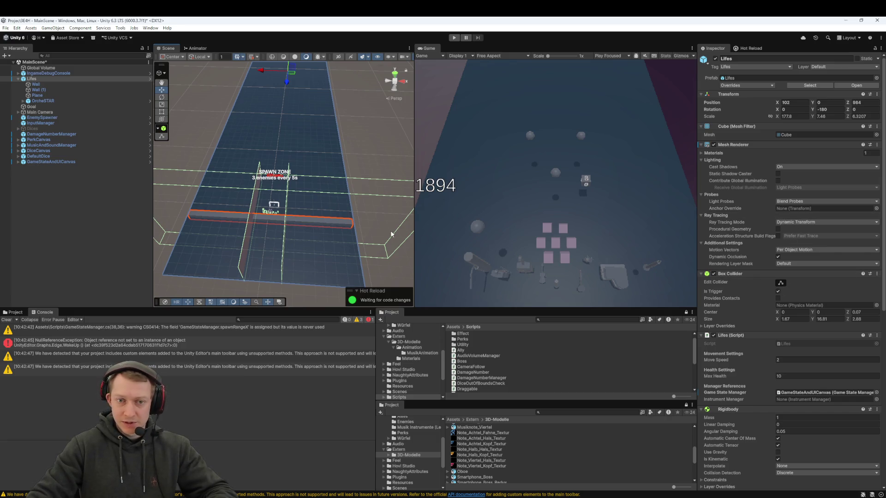
{"action": "left_click_drag", "start_coordinate": [270, 219], "coordinate": [283, 222]}
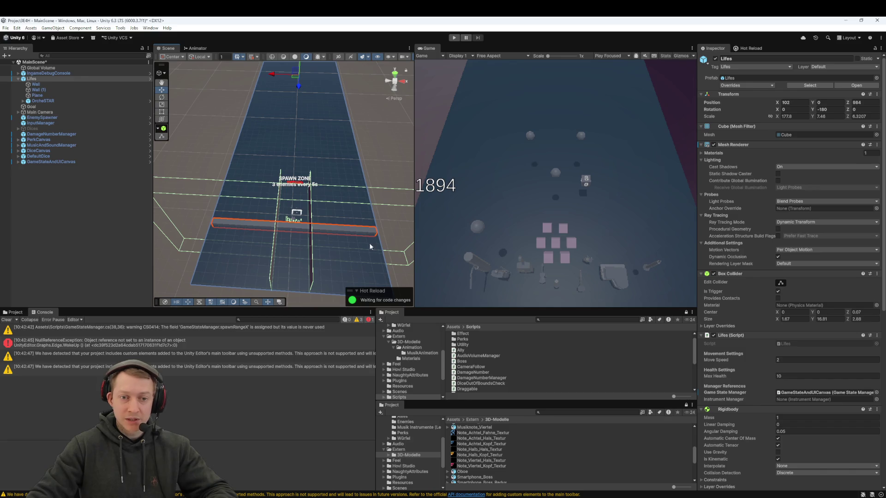
{"action": "mouse_move", "coordinate": [242, 234]}
{"action": "left_mouse_down"}
{"action": "mouse_move", "coordinate": [257, 229]}
{"action": "mouse_move", "coordinate": [241, 221]}
{"action": "mouse_move", "coordinate": [241, 231]}
{"action": "mouse_move", "coordinate": [233, 217]}
{"action": "left_mouse_up"}
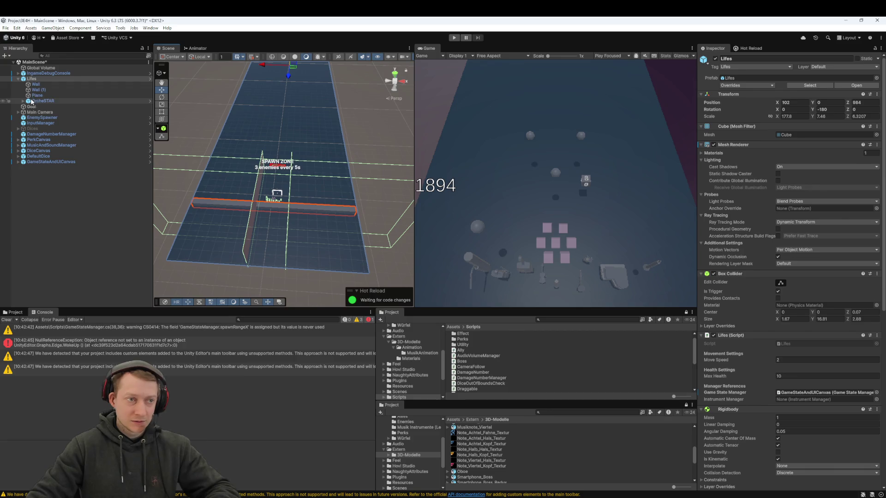
{"action": "double_click", "coordinate": [48, 79]}
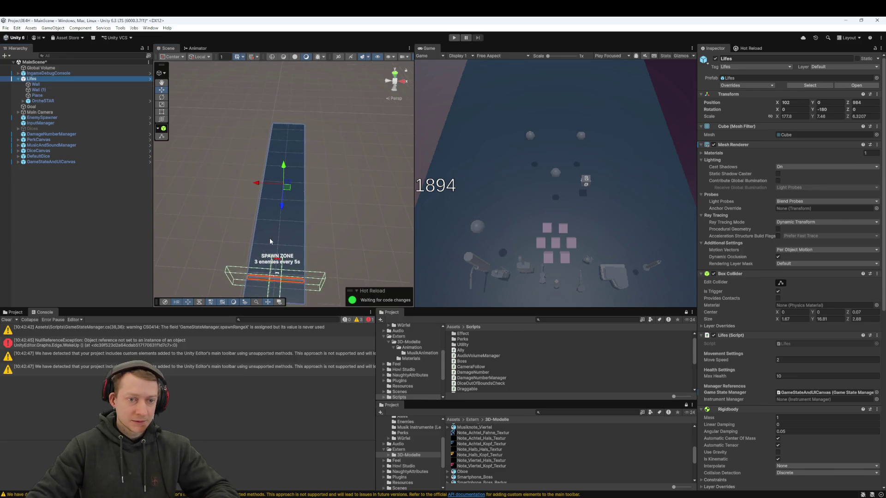
{"action": "scroll", "coordinate": [272, 236], "scroll_direction": "up", "scroll_amount": 5}
{"action": "left_click_drag", "start_coordinate": [278, 234], "coordinate": [319, 203]}
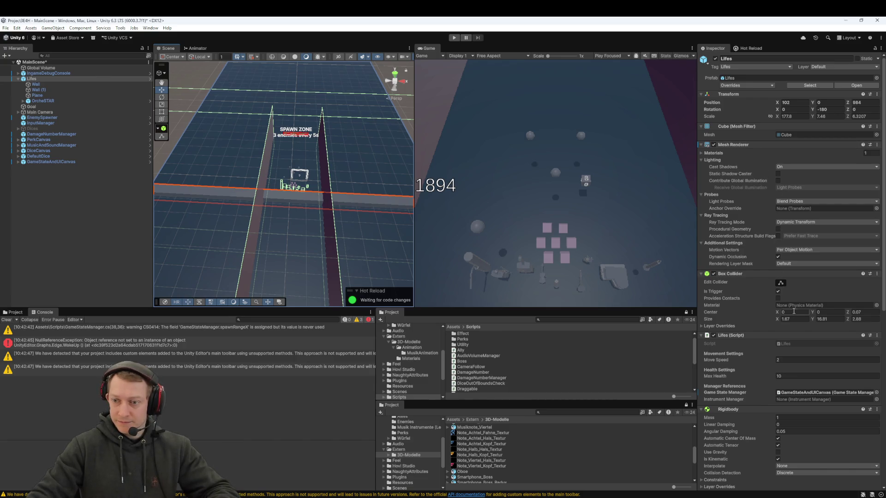
{"action": "scroll", "coordinate": [769, 223], "scroll_direction": "down", "scroll_amount": 3}
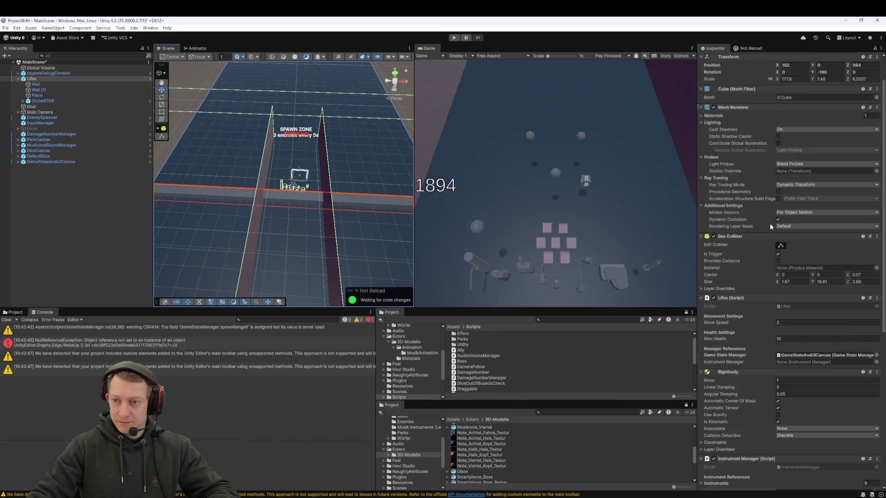
Shrink the Box Collider's Size X and set its Size Y to 5.8
{"action": "left_click", "coordinate": [783, 263]}
{"action": "left_click_drag", "start_coordinate": [778, 265], "coordinate": [759, 264]}
{"action": "left_click_drag", "start_coordinate": [813, 264], "coordinate": [682, 291]}
{"action": "scroll", "coordinate": [206, 190], "scroll_direction": "up", "scroll_amount": 5}
{"action": "left_click_drag", "start_coordinate": [254, 199], "coordinate": [267, 194]}
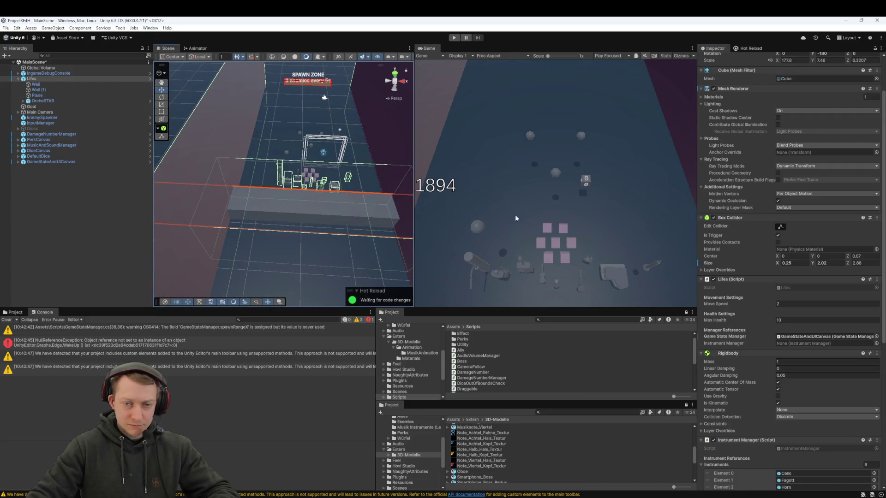
{"action": "double_click", "coordinate": [821, 263]}
{"action": "type", "text": "4."}
{"action": "key", "text": "BackSpace"}
{"action": "key", "text": "BackSpace"}
{"action": "type", "text": "5.8"}
Set the Box Collider's Center Y to 0.19
{"action": "double_click", "coordinate": [829, 256]}
{"action": "type", "text": "1.7"}
{"action": "key", "text": "BackSpace"}
{"action": "key", "text": "BackSpace"}
{"action": "key", "text": "BackSpace"}
{"action": "type", "text": "2.55"}
{"action": "key", "text": "BackSpace"}
{"action": "key", "text": "BackSpace"}
{"action": "key", "text": "BackSpace"}
{"action": "type", "text": "0.19"}
{"action": "key", "text": "Return"}
Adjust the Box Collider's Size X through 0.23, settling on a final width of 0.2
{"action": "scroll", "coordinate": [343, 235], "scroll_direction": "down", "scroll_amount": 5}
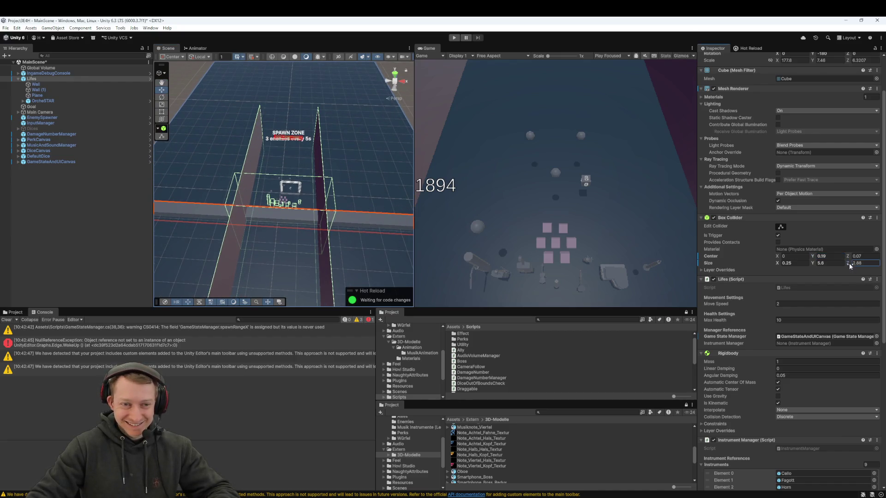
{"action": "left_click", "coordinate": [780, 263]}
{"action": "left_click_drag", "start_coordinate": [779, 264], "coordinate": [779, 264]}
{"action": "left_click", "coordinate": [792, 266]}
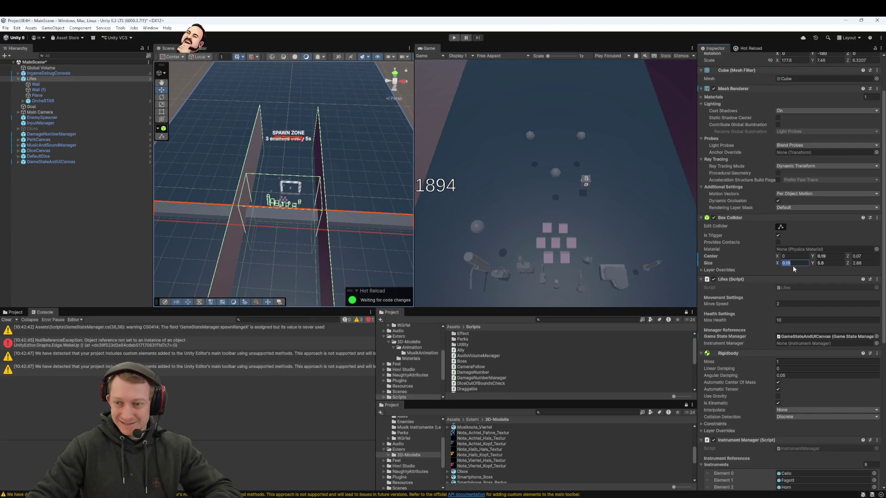
{"action": "type", "text": "0.25"}
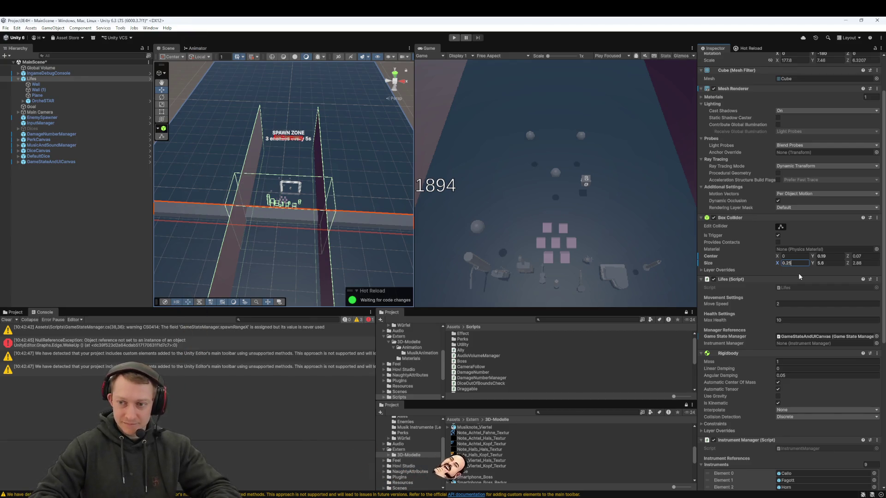
{"action": "key", "text": "BackSpace"}
{"action": "type", "text": "3"}
{"action": "key", "text": "Return"}
{"action": "left_click_drag", "start_coordinate": [287, 208], "coordinate": [259, 206]}
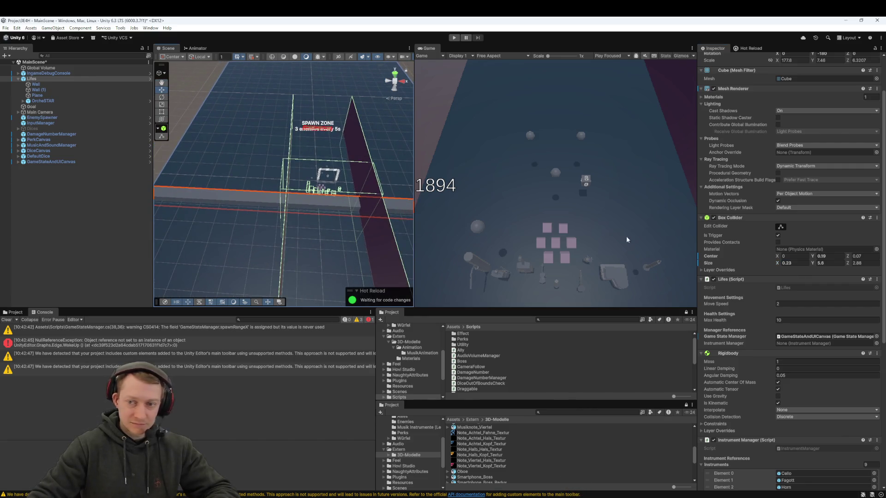
{"action": "left_click", "coordinate": [799, 264]}
{"action": "type", "text": "0.2"}
{"action": "key", "text": "Return"}
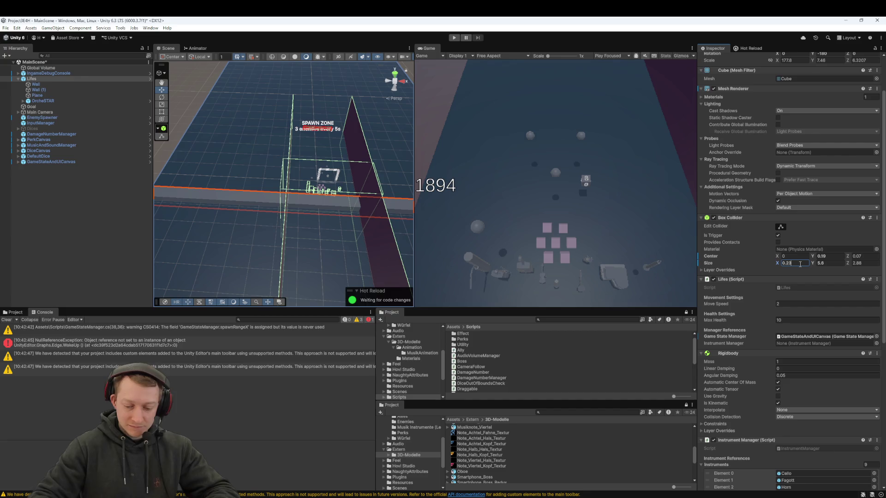
{"action": "mouse_move", "coordinate": [369, 162]}
{"action": "left_mouse_down"}
{"action": "mouse_move", "coordinate": [328, 164]}
{"action": "mouse_move", "coordinate": [348, 164]}
{"action": "mouse_move", "coordinate": [355, 132]}
{"action": "mouse_move", "coordinate": [371, 166]}
{"action": "left_mouse_up"}
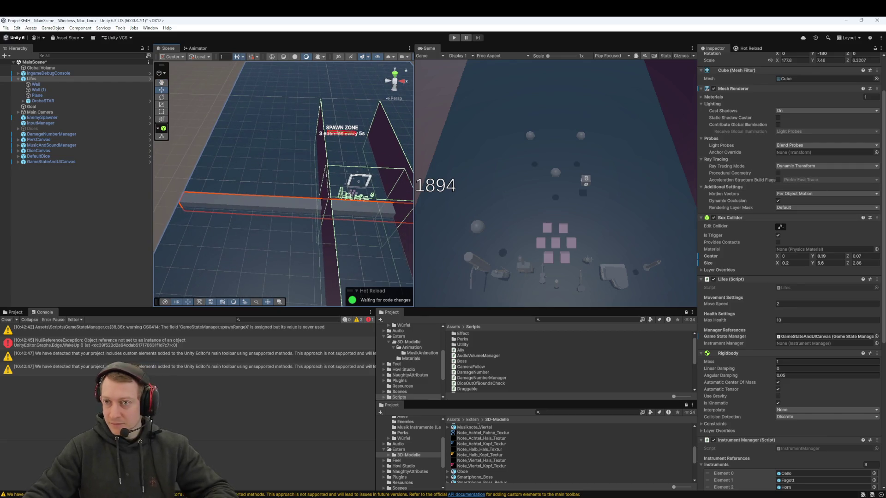
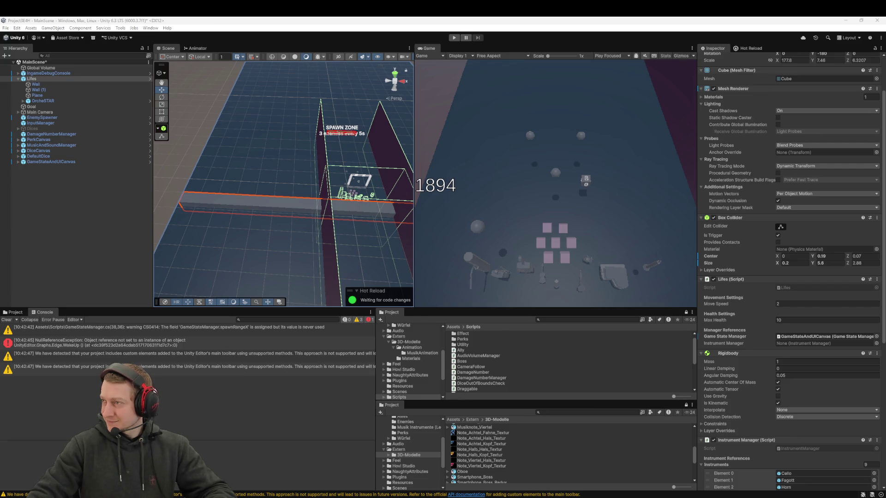
Move the Lifes wall to Position X 102 and widen its Scale X
{"action": "mouse_move", "coordinate": [397, 212]}
{"action": "left_mouse_down"}
{"action": "mouse_move", "coordinate": [366, 205]}
{"action": "mouse_move", "coordinate": [381, 211]}
{"action": "left_mouse_up"}
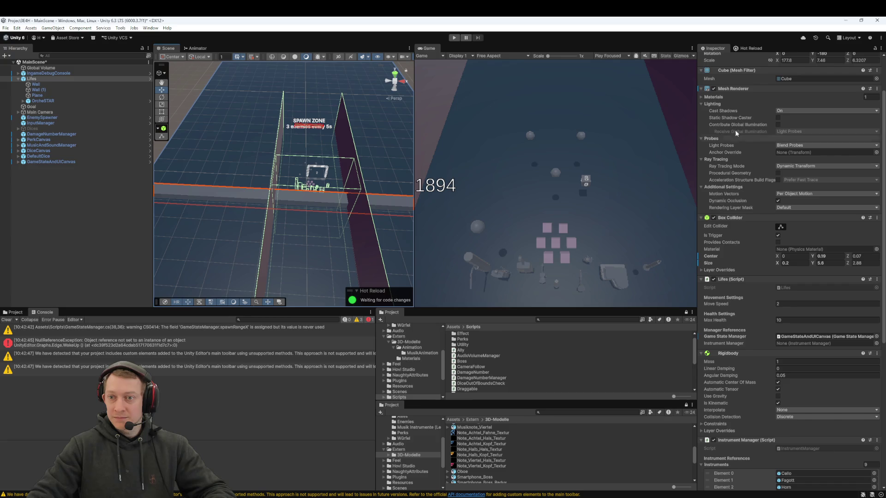
{"action": "scroll", "coordinate": [766, 184], "scroll_direction": "up", "scroll_amount": 3}
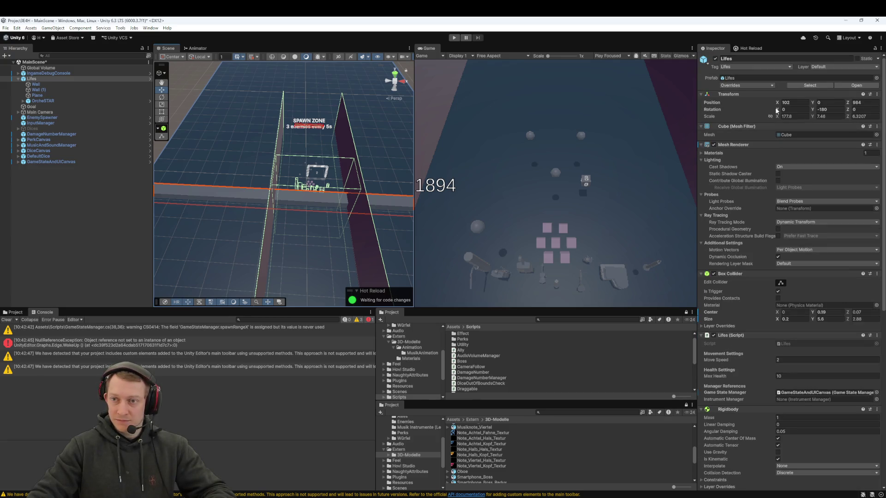
{"action": "mouse_move", "coordinate": [779, 102]}
{"action": "left_mouse_down"}
{"action": "mouse_move", "coordinate": [724, 106]}
{"action": "mouse_move", "coordinate": [791, 126]}
{"action": "left_mouse_up"}
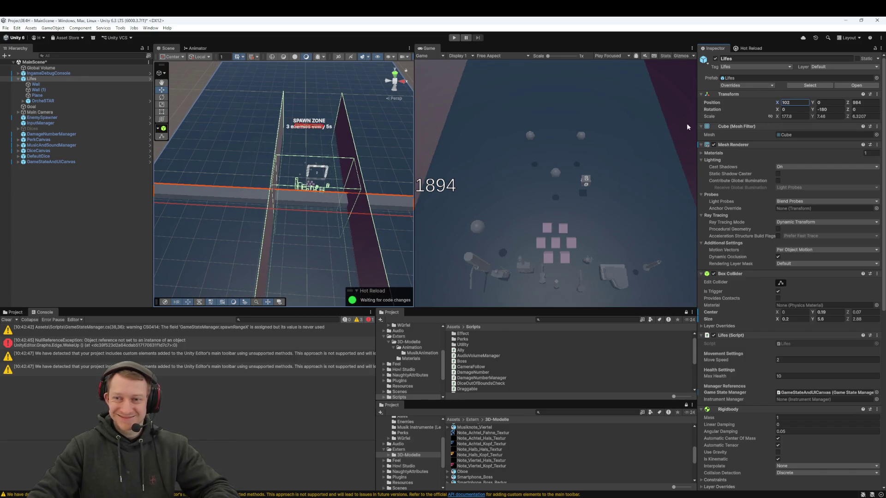
{"action": "scroll", "coordinate": [406, 153], "scroll_direction": "down", "scroll_amount": 2}
{"action": "scroll", "coordinate": [406, 156], "scroll_direction": "down", "scroll_amount": 5}
{"action": "mouse_move", "coordinate": [777, 119]}
{"action": "left_mouse_down"}
{"action": "mouse_move", "coordinate": [623, 122]}
{"action": "mouse_move", "coordinate": [807, 128]}
{"action": "mouse_move", "coordinate": [792, 117]}
{"action": "mouse_move", "coordinate": [838, 121]}
{"action": "left_mouse_up"}
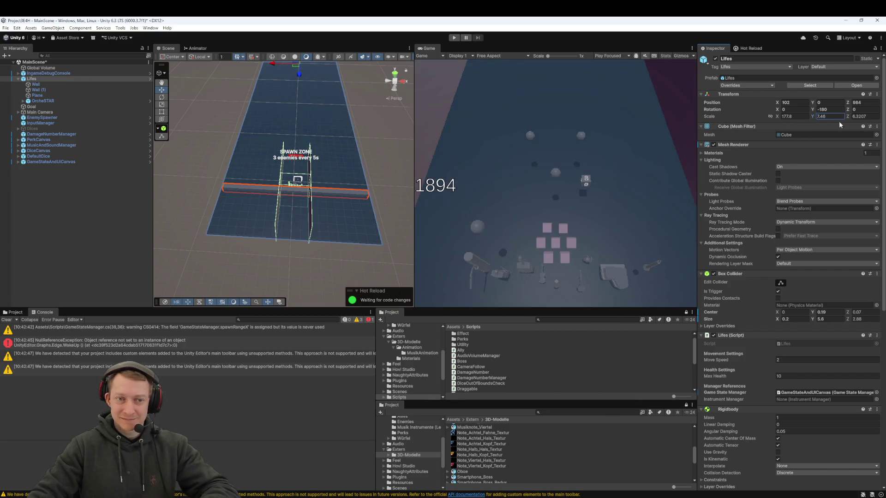
{"action": "scroll", "coordinate": [303, 190], "scroll_direction": "up", "scroll_amount": 5}
Apply all pending overrides from the Lifes object to its prefab
{"action": "mouse_move", "coordinate": [303, 190]}
{"action": "left_mouse_down"}
{"action": "mouse_move", "coordinate": [275, 189]}
{"action": "mouse_move", "coordinate": [330, 186]}
{"action": "left_mouse_up"}
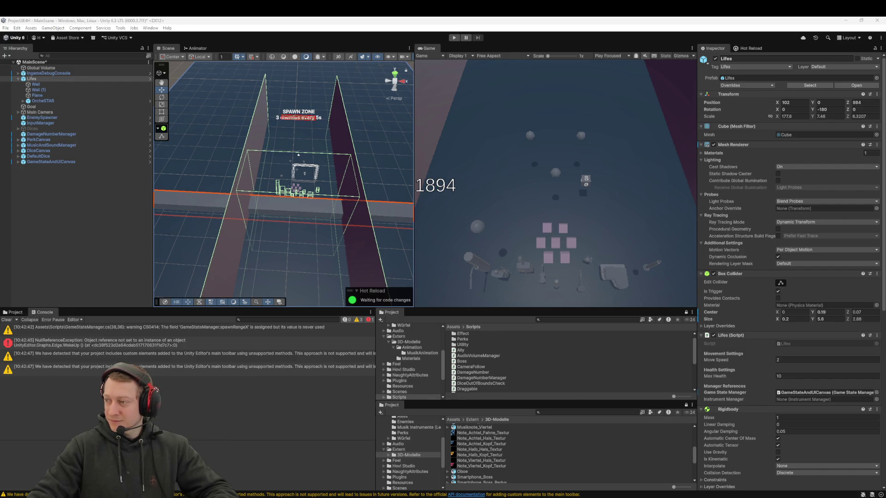
{"action": "scroll", "coordinate": [311, 234], "scroll_direction": "down", "scroll_amount": 5}
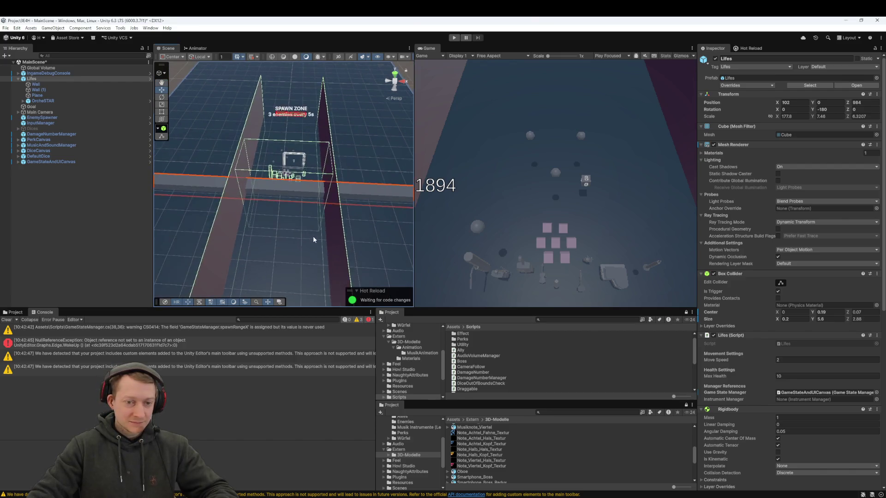
{"action": "scroll", "coordinate": [310, 233], "scroll_direction": "up", "scroll_amount": 5}
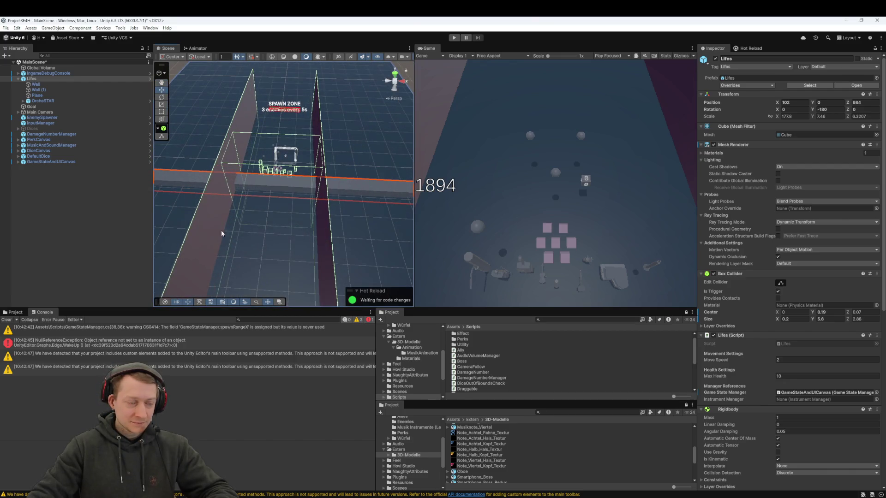
{"action": "left_click", "coordinate": [57, 79]}
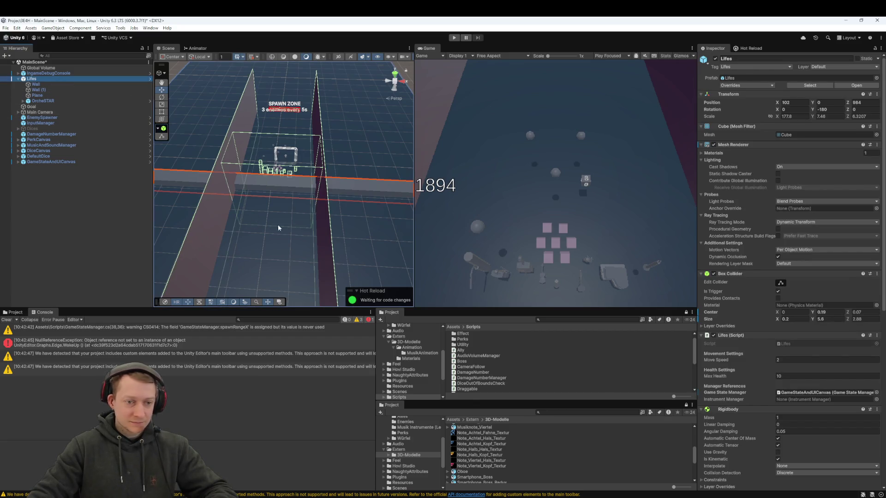
{"action": "left_click", "coordinate": [754, 86]}
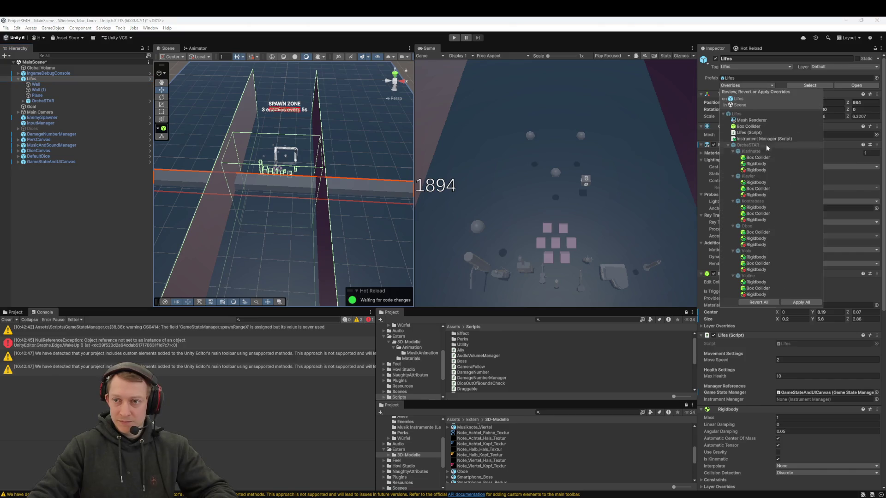
{"action": "left_click", "coordinate": [801, 302]}
{"action": "scroll", "coordinate": [323, 185], "scroll_direction": "up", "scroll_amount": 5}
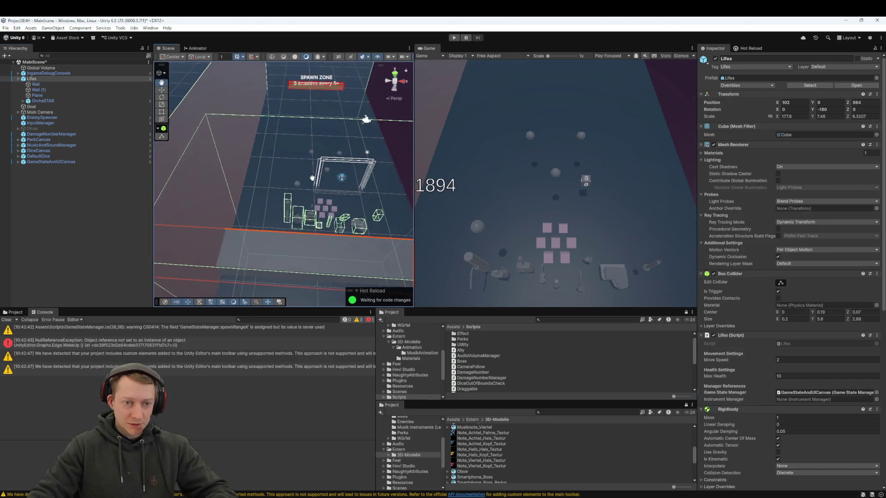
{"action": "left_click_drag", "start_coordinate": [313, 178], "coordinate": [309, 186]}
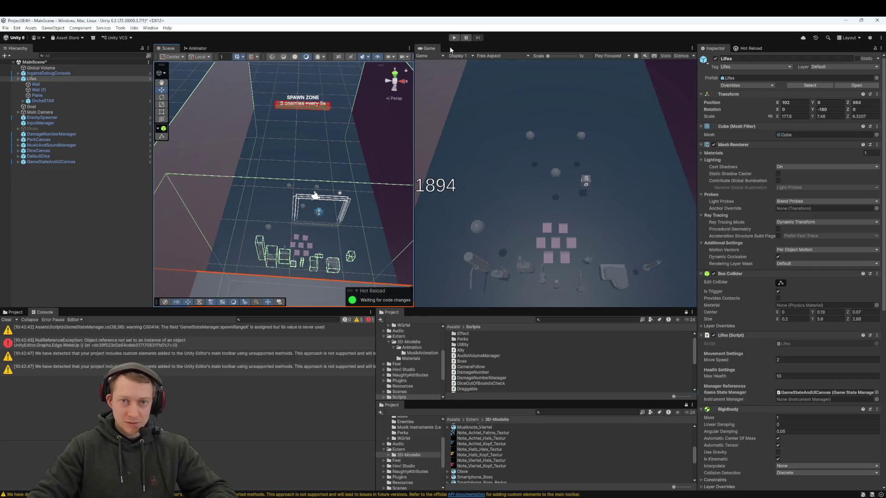
Play-test with a die picked until the Console logs LIFES collisions, then stop
{"action": "left_click", "coordinate": [454, 38]}
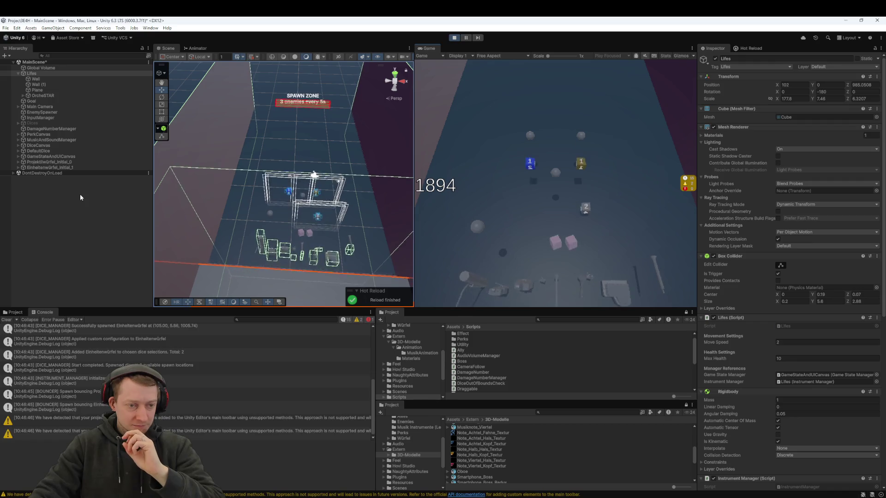
{"action": "mouse_move", "coordinate": [334, 218]}
{"action": "left_mouse_down"}
{"action": "mouse_move", "coordinate": [301, 212]}
{"action": "mouse_move", "coordinate": [319, 193]}
{"action": "mouse_move", "coordinate": [306, 159]}
{"action": "mouse_move", "coordinate": [349, 150]}
{"action": "mouse_move", "coordinate": [329, 139]}
{"action": "mouse_move", "coordinate": [319, 164]}
{"action": "left_mouse_up"}
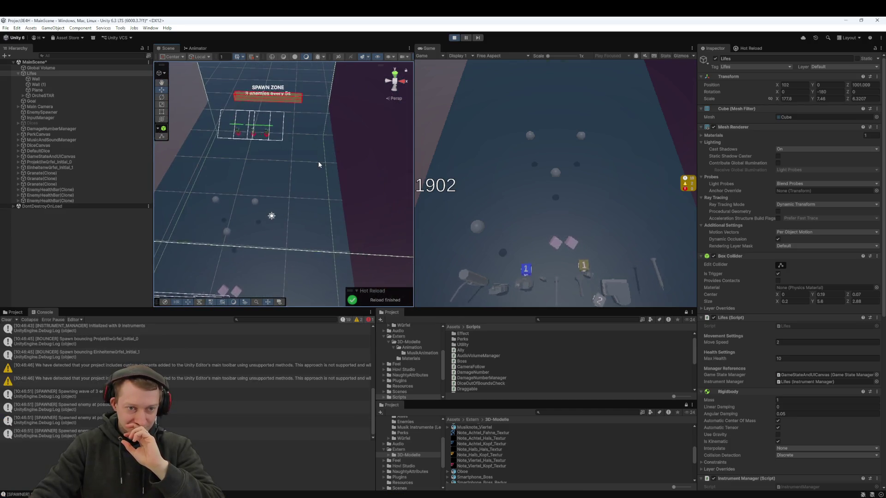
{"action": "key", "text": "f"}
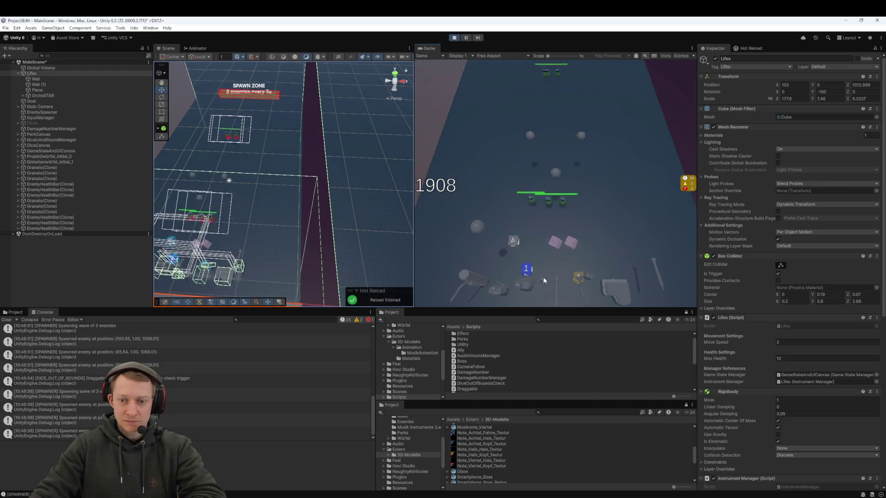
{"action": "left_click", "coordinate": [539, 231]}
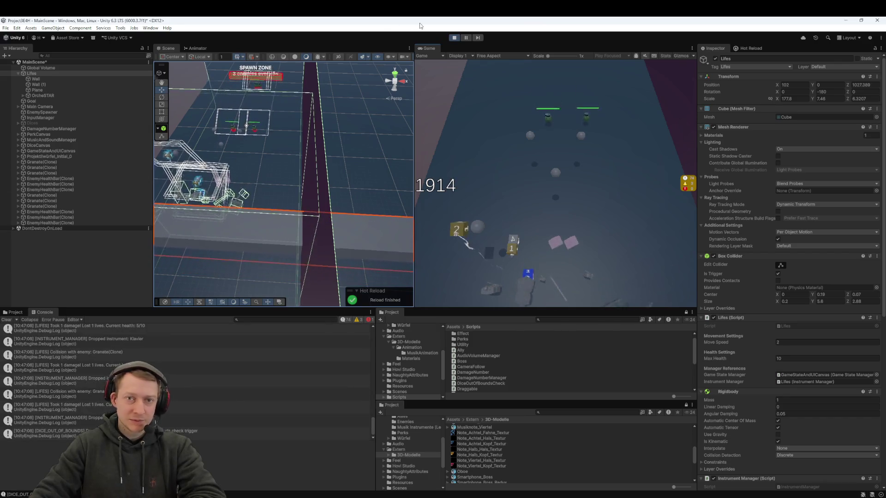
{"action": "left_click", "coordinate": [455, 38]}
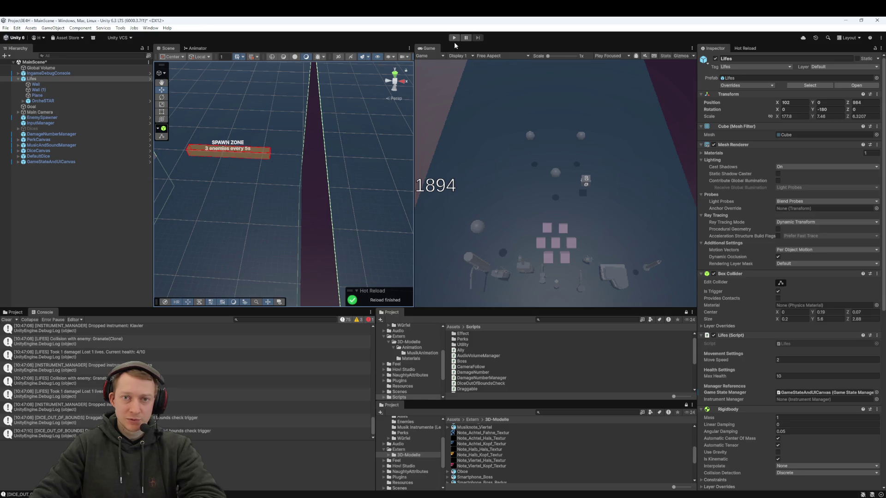
Run a second short play test, then switch over to Fork
{"action": "left_click", "coordinate": [453, 38]}
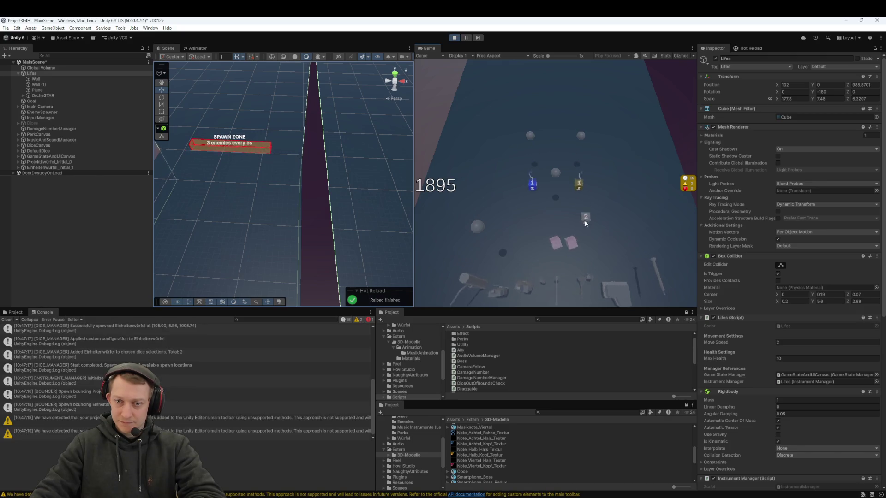
{"action": "left_click", "coordinate": [454, 38]}
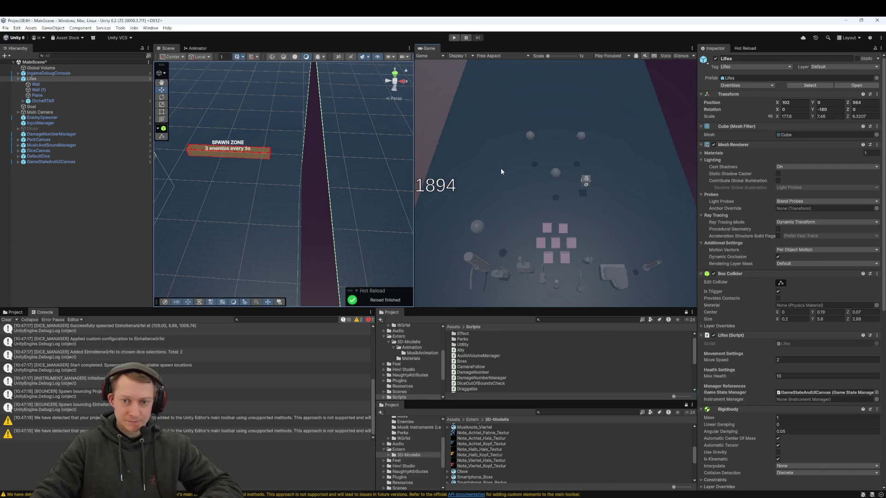
{"action": "key", "text": "alt+Tab"}
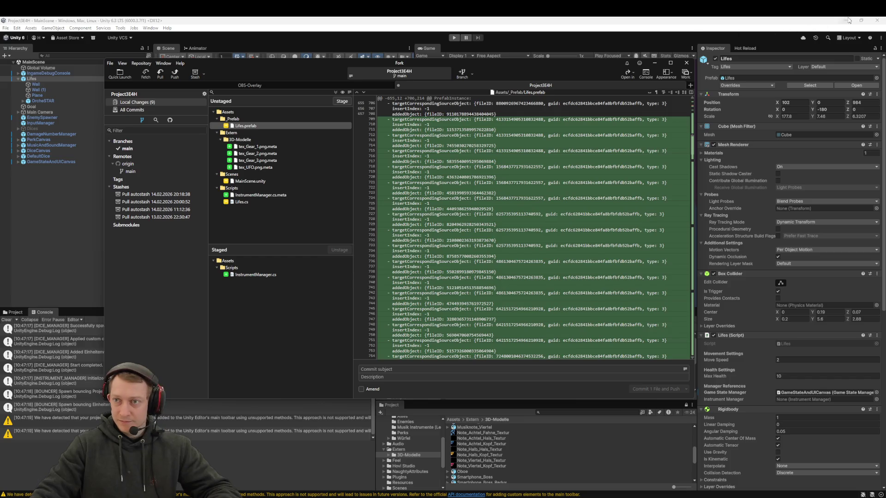
Close Unity, reopen Project3E4H from the Hub, and check Fork's All Commits and Local Changes
{"action": "left_click", "coordinate": [873, 21]}
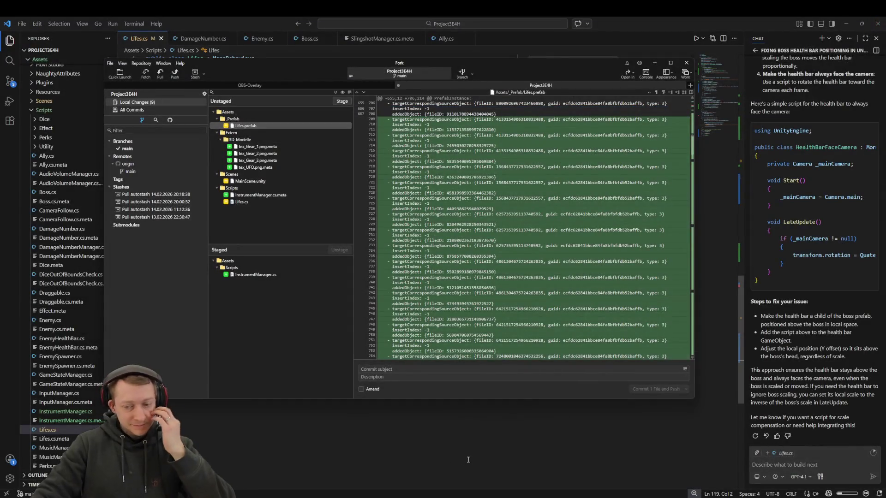
{"action": "left_click", "coordinate": [409, 143]}
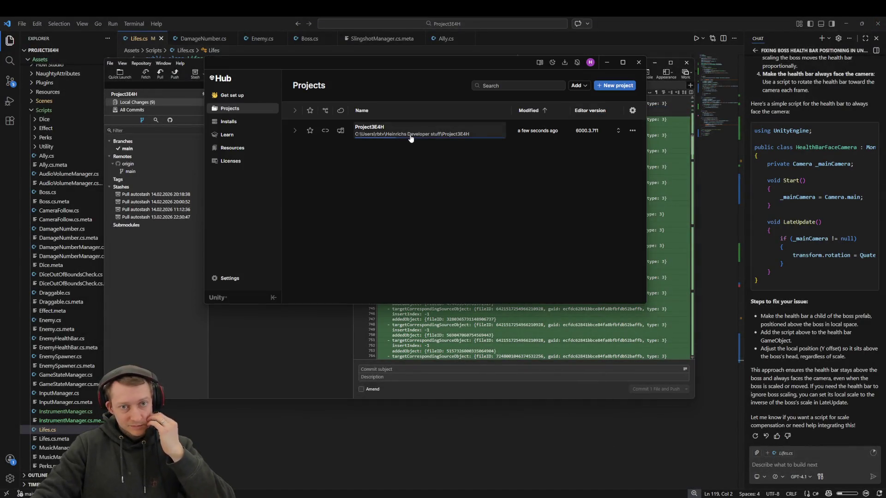
{"action": "left_click", "coordinate": [146, 129]}
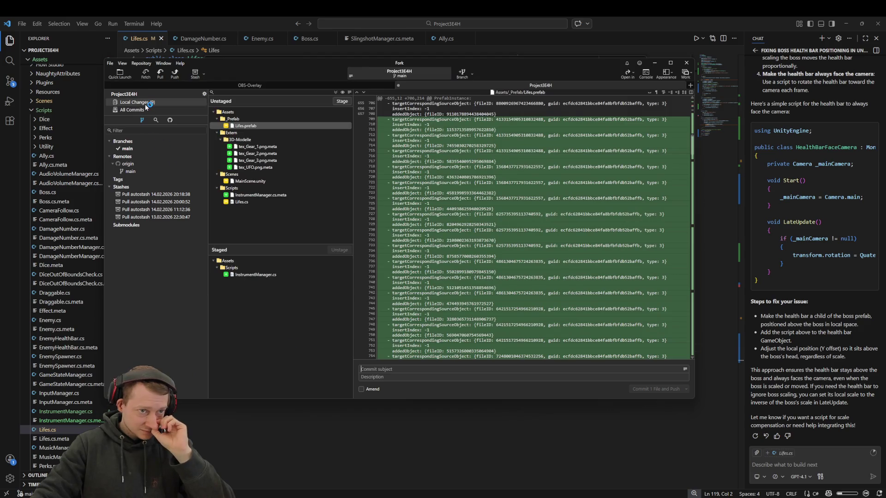
{"action": "left_click", "coordinate": [133, 109]}
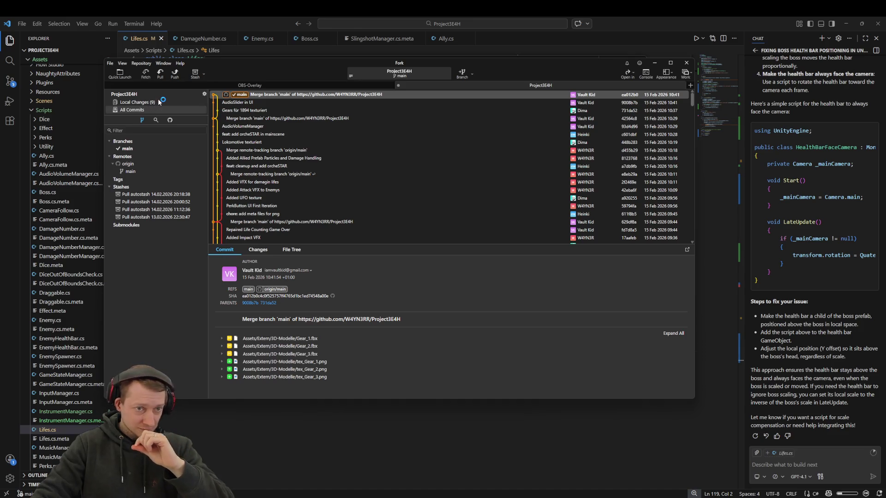
{"action": "left_click", "coordinate": [155, 103]}
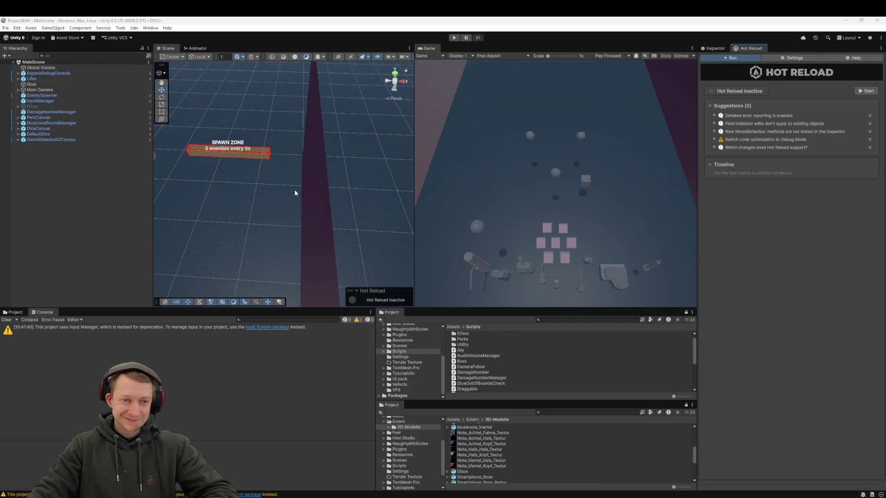
Run a short play test of the reopened project, then stop it and frame Lifes
{"action": "mouse_move", "coordinate": [316, 175]}
{"action": "left_mouse_down"}
{"action": "mouse_move", "coordinate": [295, 200]}
{"action": "mouse_move", "coordinate": [283, 182]}
{"action": "mouse_move", "coordinate": [283, 197]}
{"action": "mouse_move", "coordinate": [269, 171]}
{"action": "left_mouse_up"}
{"action": "scroll", "coordinate": [272, 167], "scroll_direction": "down", "scroll_amount": 5}
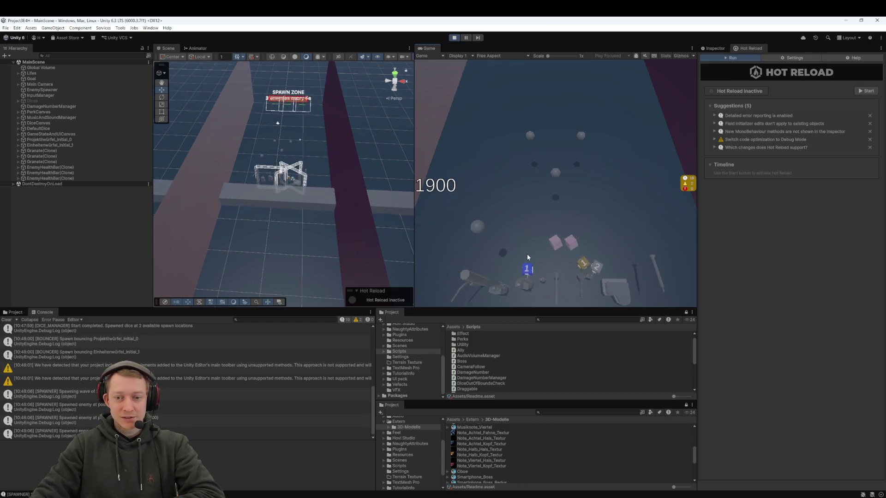
{"action": "left_click", "coordinate": [455, 38]}
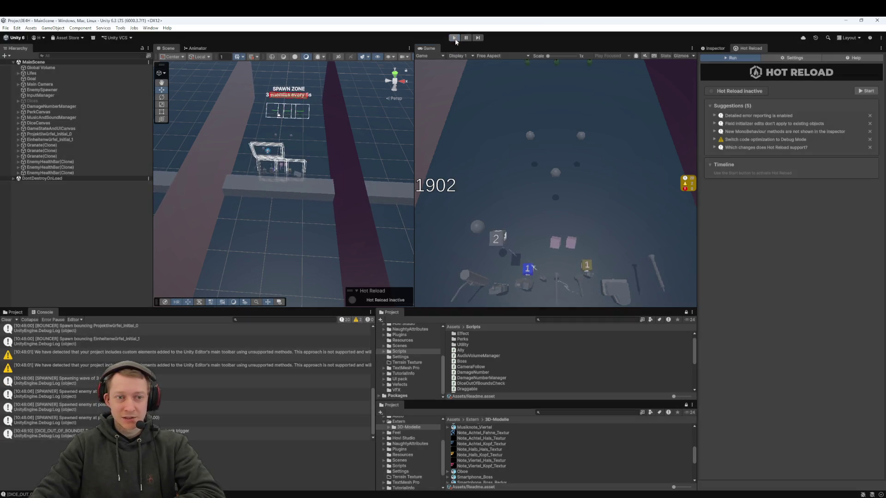
{"action": "double_click", "coordinate": [46, 79]}
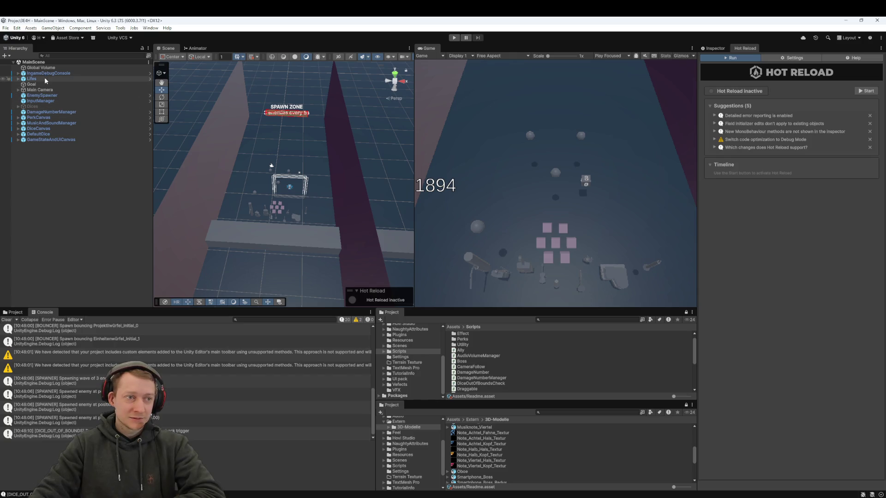
Show Lifes in the Inspector and expand it to reveal Wall, Wall (1), Plane and OrcheSTAR
{"action": "scroll", "coordinate": [251, 205], "scroll_direction": "down", "scroll_amount": 6}
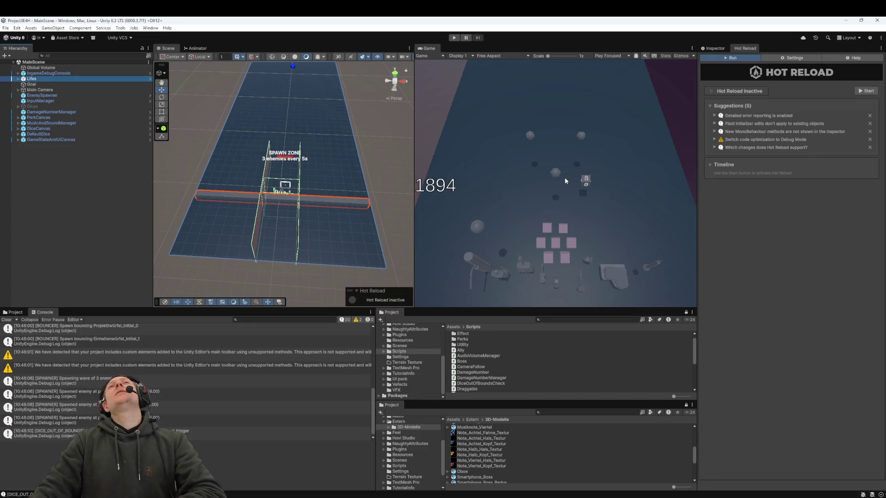
{"action": "left_click", "coordinate": [704, 48]}
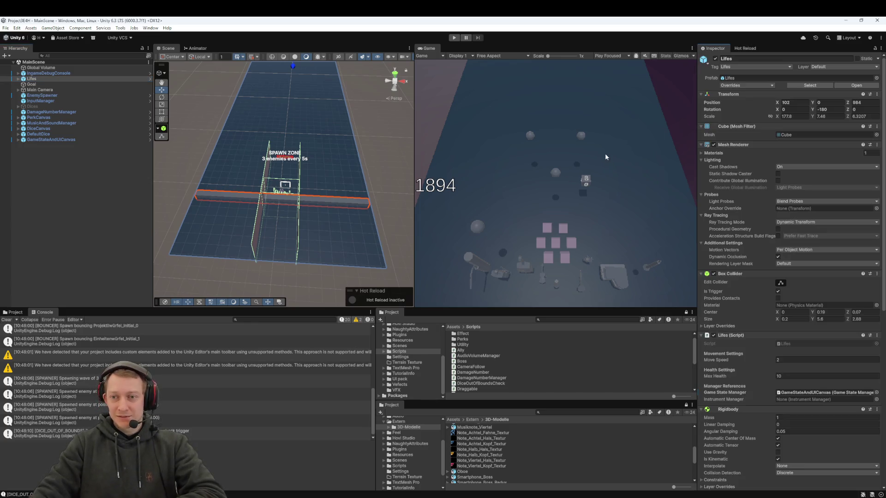
{"action": "left_click", "coordinate": [292, 170]}
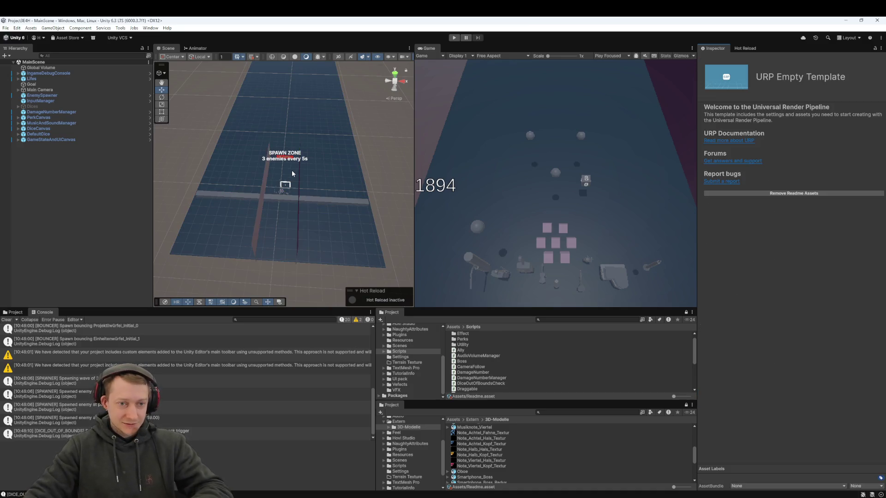
{"action": "left_click", "coordinate": [20, 79]}
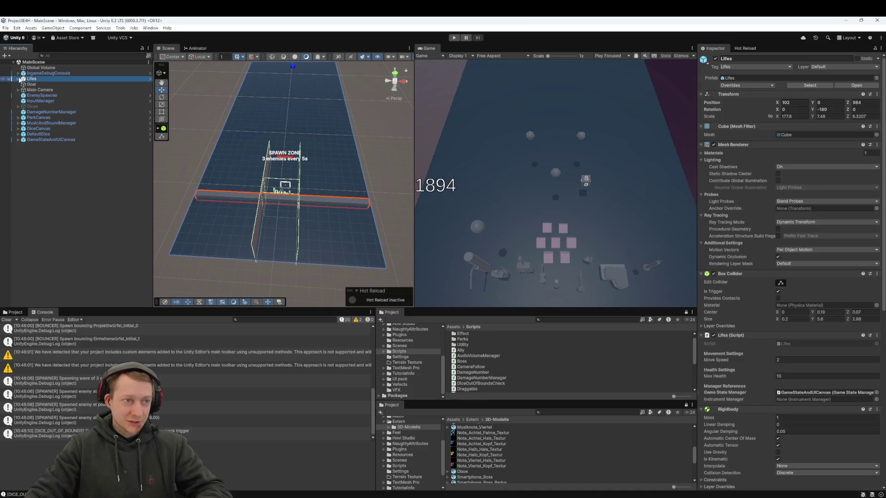
{"action": "left_click", "coordinate": [18, 79]}
{"action": "scroll", "coordinate": [307, 186], "scroll_direction": "up", "scroll_amount": 5}
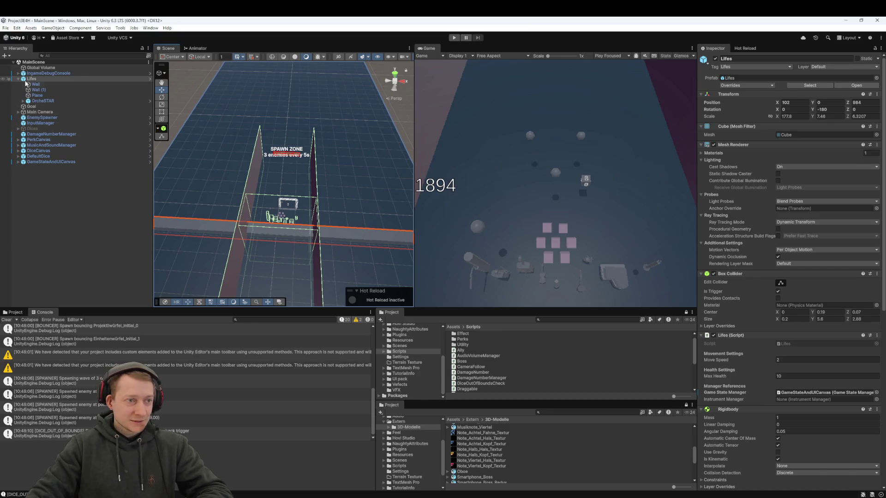
{"action": "double_click", "coordinate": [34, 79]}
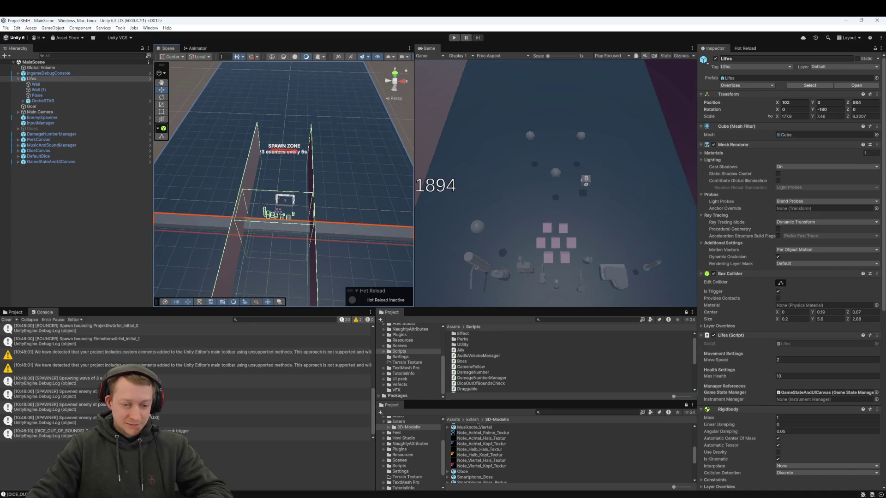
{"action": "key", "text": "alt+Tab"}
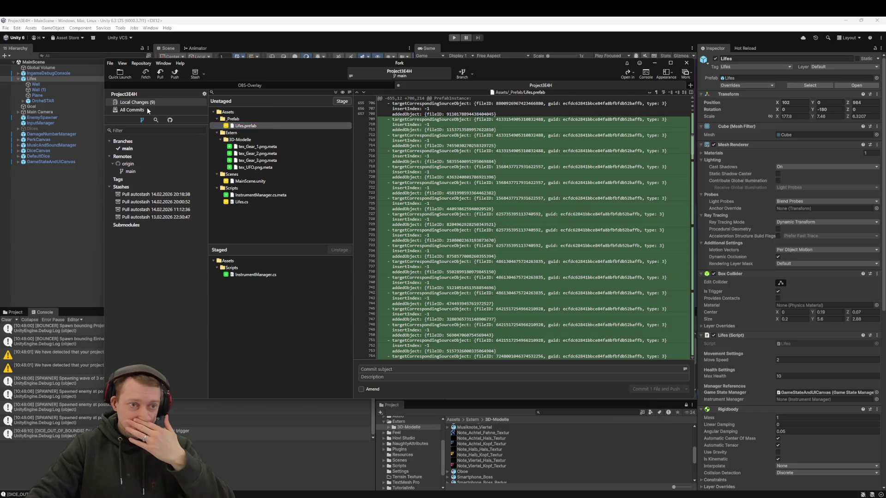
Browse the AudioSlider in UI, Gears für 1894, Merge branch 'main' and AudioVolumeManager commits
{"action": "left_click", "coordinate": [144, 109]}
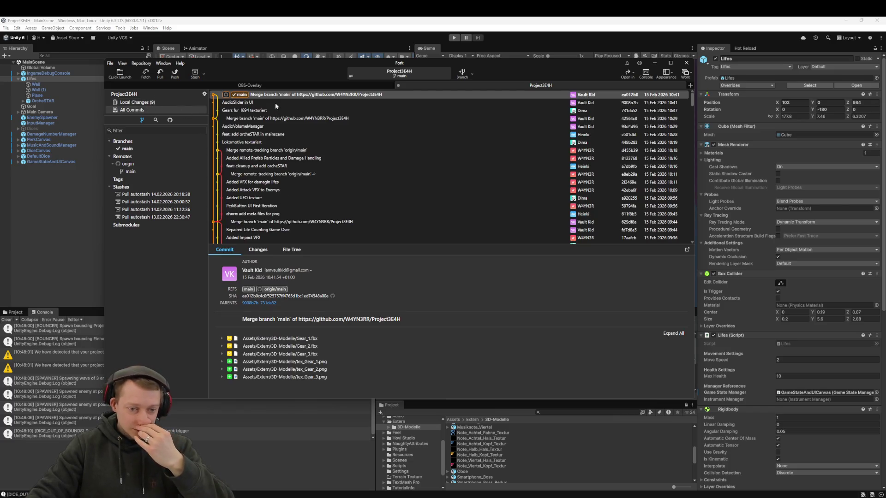
{"action": "left_click", "coordinate": [275, 102]}
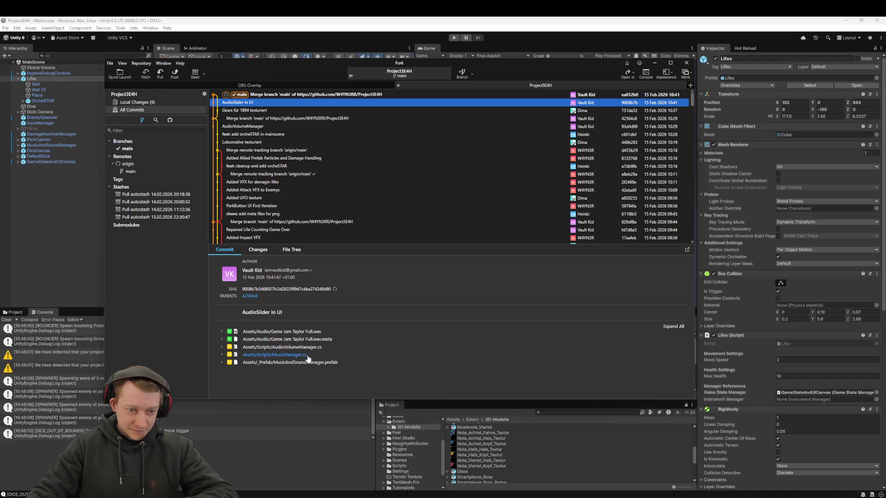
{"action": "left_click", "coordinate": [259, 110]}
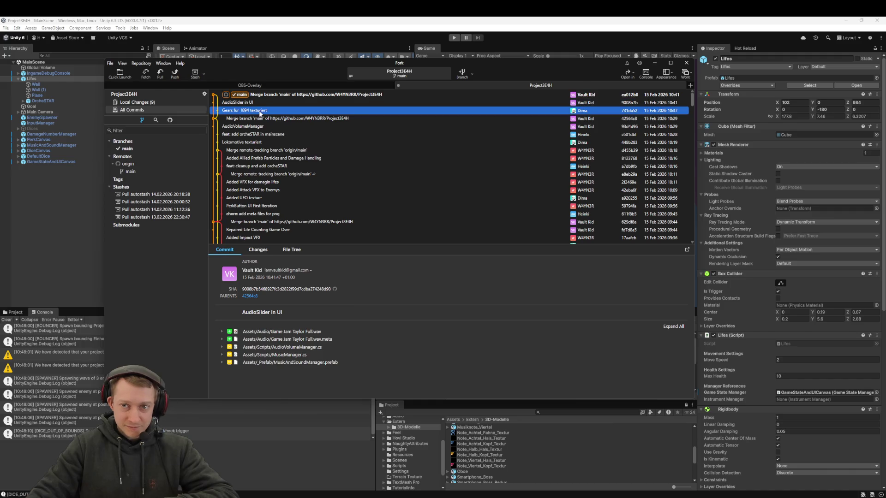
{"action": "left_click", "coordinate": [261, 119]}
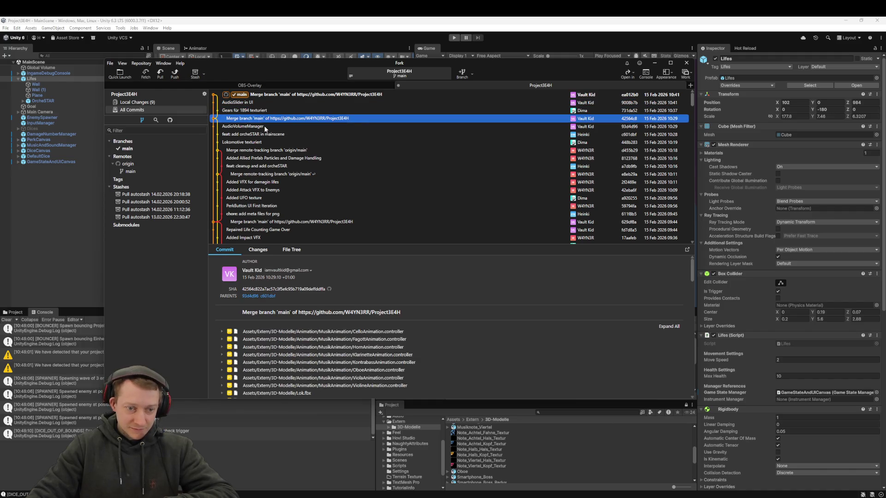
{"action": "scroll", "coordinate": [318, 357], "scroll_direction": "down", "scroll_amount": 10}
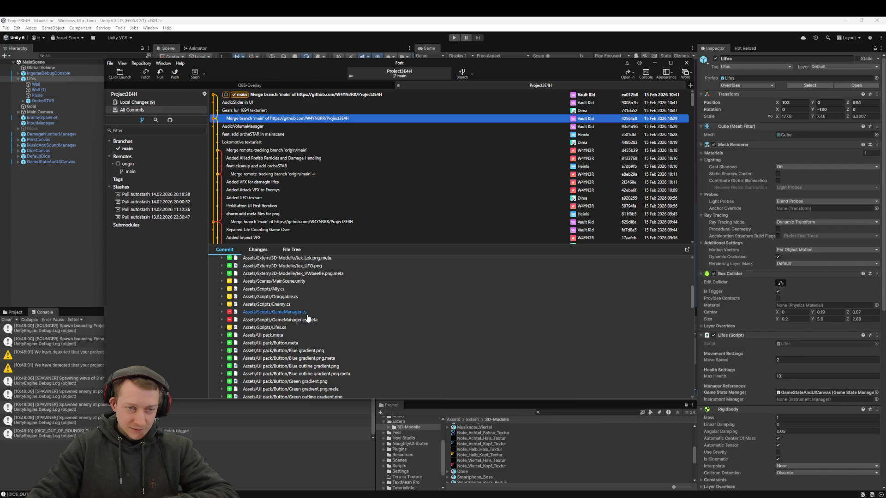
{"action": "left_click", "coordinate": [260, 126]}
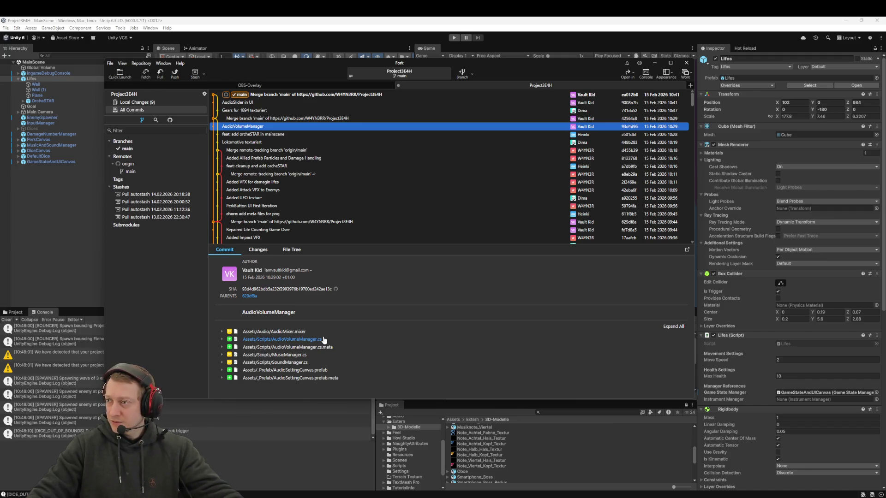
{"action": "left_click", "coordinate": [356, 24]}
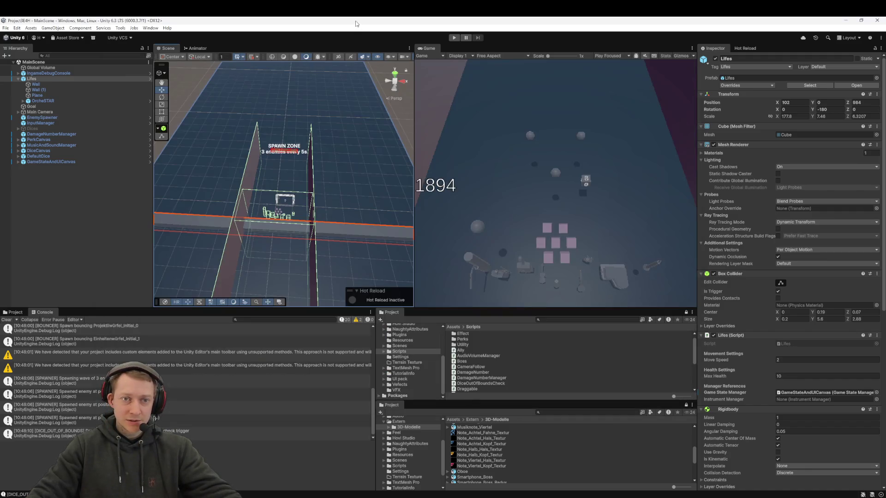
Pan around the spawn zone walls, then return to Fork's uncommitted Local Changes
{"action": "mouse_move", "coordinate": [290, 206]}
{"action": "left_mouse_down"}
{"action": "mouse_move", "coordinate": [309, 185]}
{"action": "mouse_move", "coordinate": [277, 196]}
{"action": "left_mouse_up"}
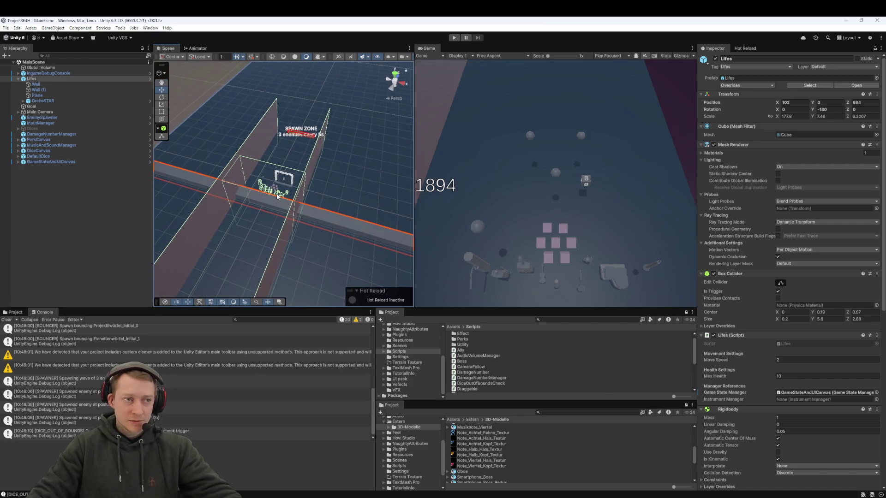
{"action": "scroll", "coordinate": [184, 378], "scroll_direction": "up", "scroll_amount": 10}
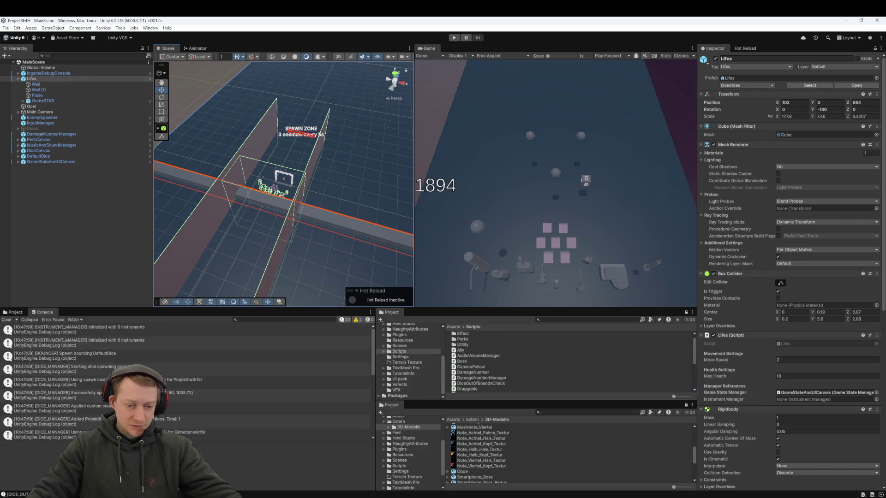
{"action": "key", "text": "alt+Tab"}
{"action": "left_click", "coordinate": [156, 103]}
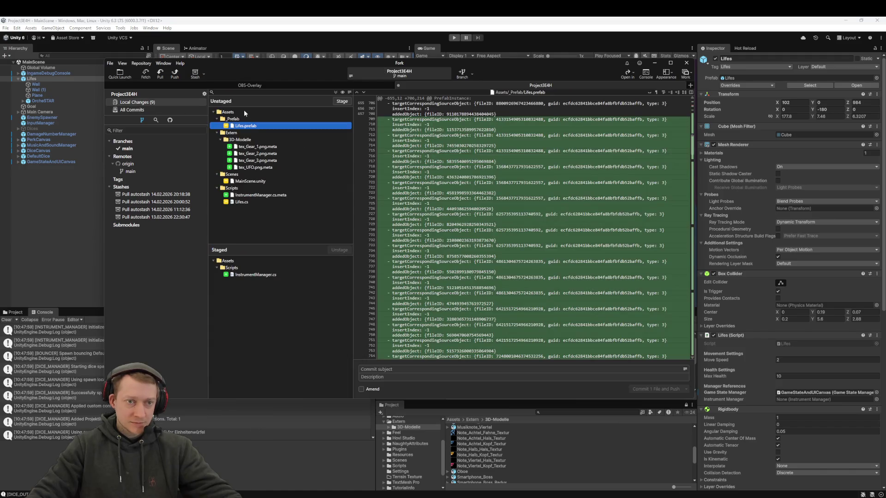
View the diffs of InstrumentManager.cs, MainScene.unity, InstrumentManager.cs.meta and Lifes.cs
{"action": "scroll", "coordinate": [431, 277], "scroll_direction": "down", "scroll_amount": 20}
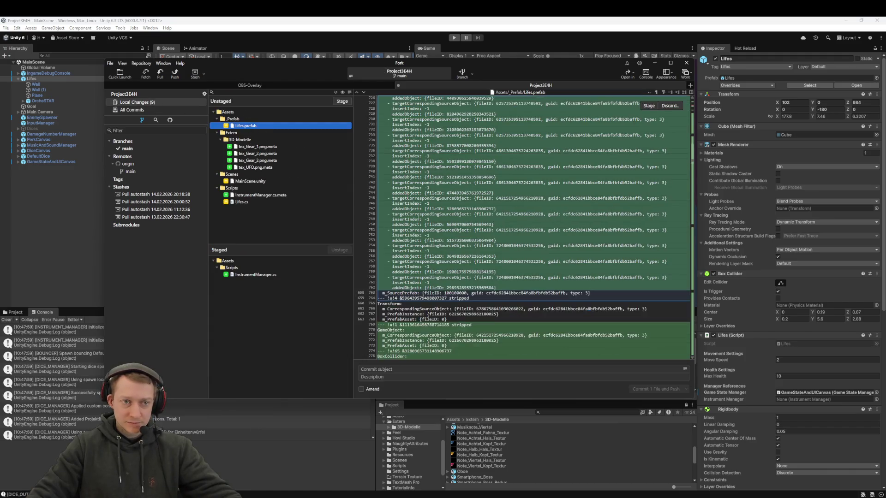
{"action": "scroll", "coordinate": [432, 277], "scroll_direction": "down", "scroll_amount": 20}
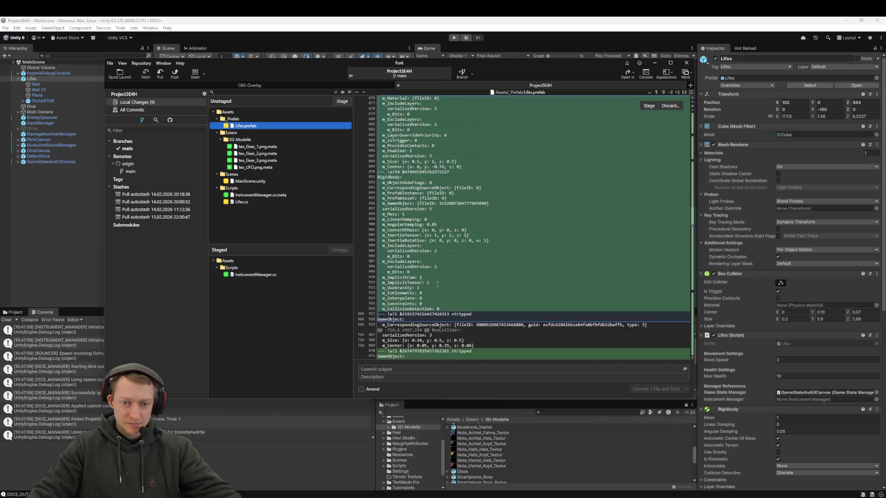
{"action": "left_click", "coordinate": [257, 262]}
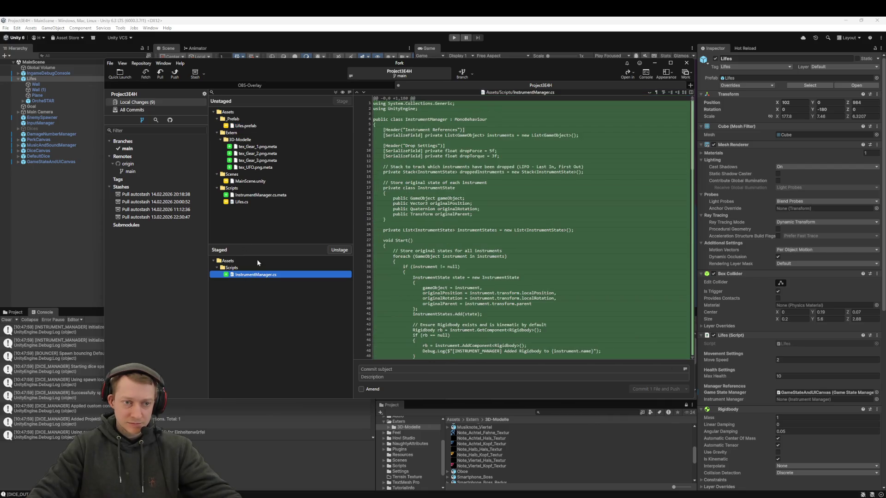
{"action": "left_click", "coordinate": [264, 180]}
{"action": "left_click", "coordinate": [257, 195]}
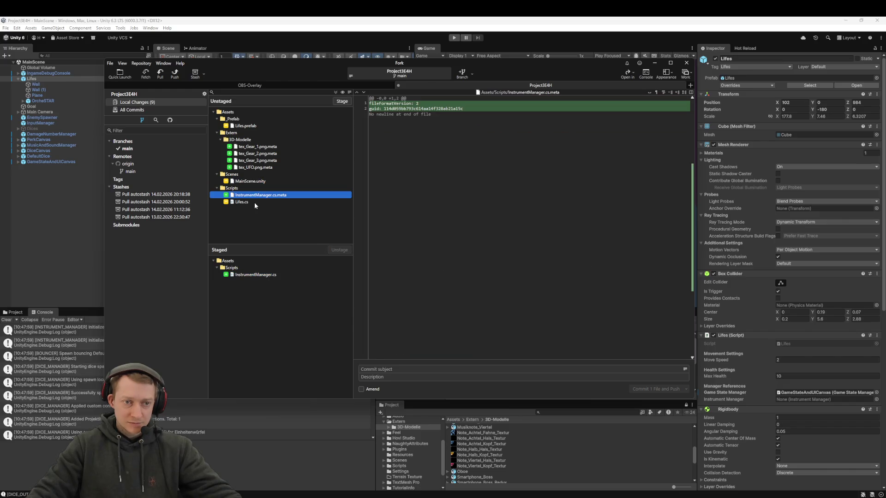
{"action": "left_click", "coordinate": [257, 202]}
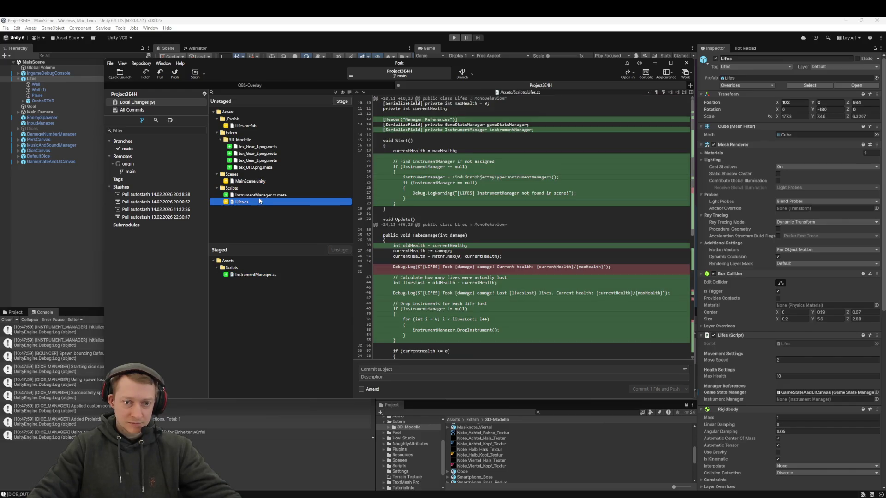
Review the tex_UFO.png.meta, tex_Gear_2.png.meta and Lifes.prefab diffs, then return to Unity
{"action": "scroll", "coordinate": [421, 240], "scroll_direction": "down", "scroll_amount": 10}
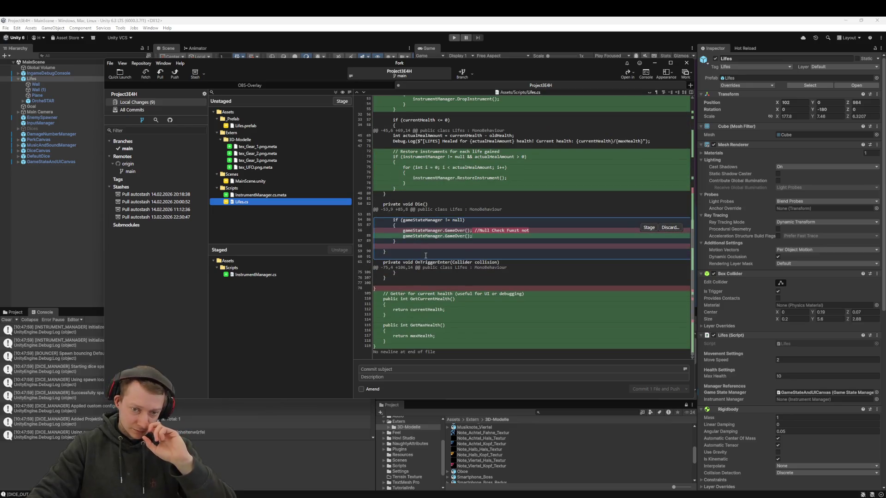
{"action": "left_click", "coordinate": [251, 168]}
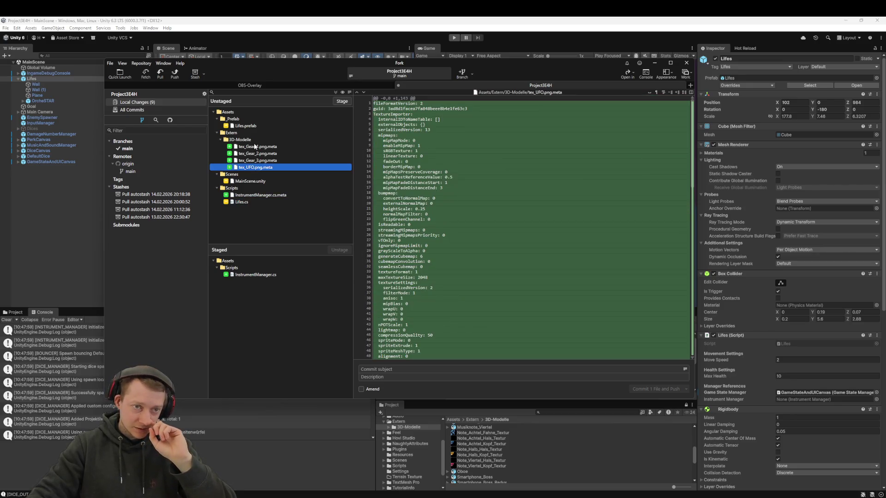
{"action": "left_click", "coordinate": [261, 154]}
{"action": "left_click", "coordinate": [257, 127]}
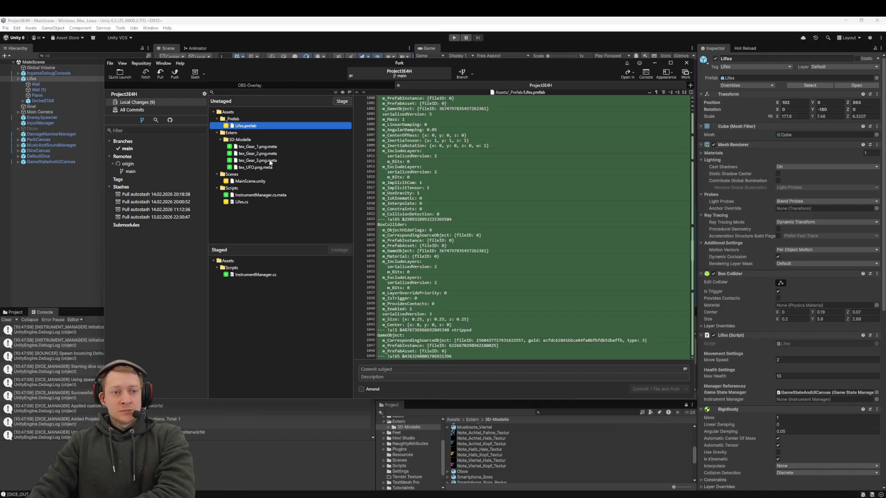
{"action": "scroll", "coordinate": [516, 290], "scroll_direction": "down", "scroll_amount": 6}
{"action": "scroll", "coordinate": [516, 289], "scroll_direction": "down", "scroll_amount": 20}
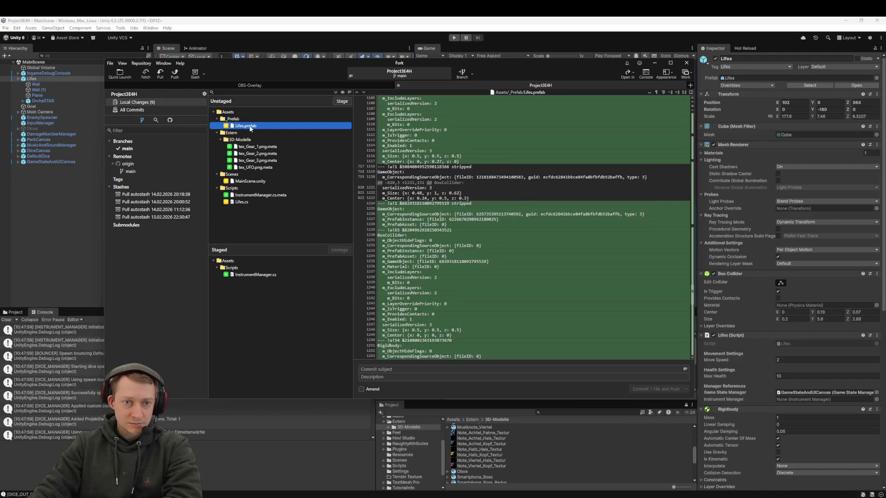
{"action": "left_click", "coordinate": [64, 178]}
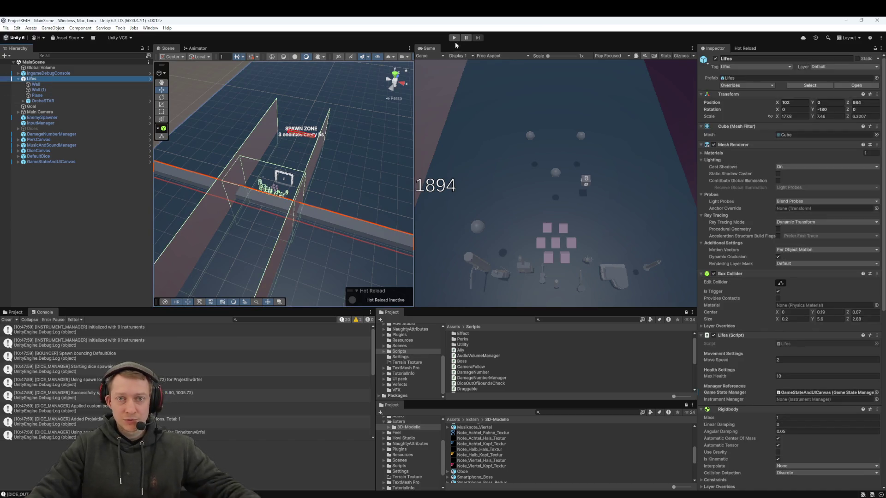
Widen the Scene view, orbit around the spawn zone, and select the Lifes wall
{"action": "left_click", "coordinate": [307, 231]}
{"action": "left_click_drag", "start_coordinate": [307, 234], "coordinate": [369, 194]}
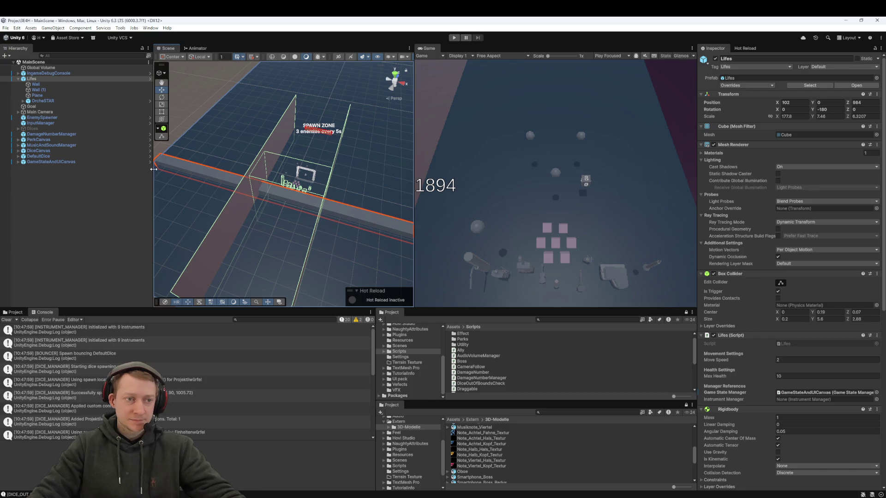
{"action": "left_click_drag", "start_coordinate": [153, 170], "coordinate": [105, 172]}
{"action": "scroll", "coordinate": [285, 203], "scroll_direction": "up", "scroll_amount": 5}
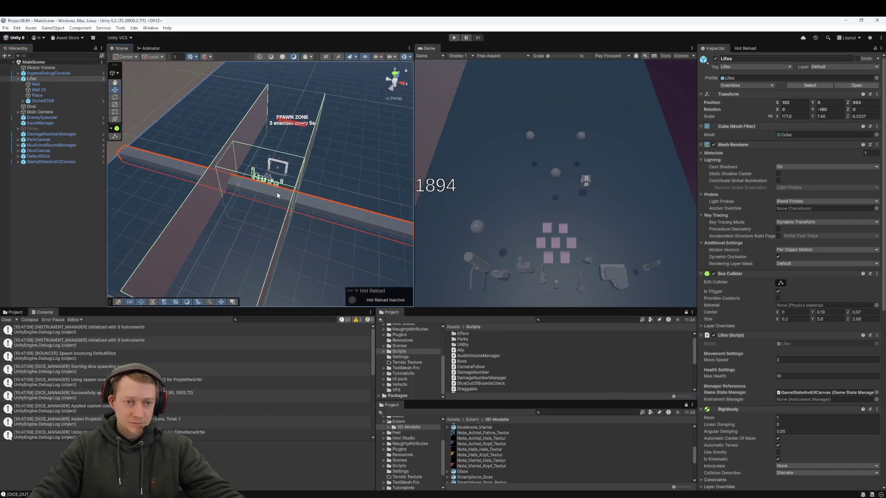
{"action": "mouse_move", "coordinate": [304, 173]}
{"action": "left_mouse_down"}
{"action": "mouse_move", "coordinate": [369, 194]}
{"action": "mouse_move", "coordinate": [261, 177]}
{"action": "left_mouse_up"}
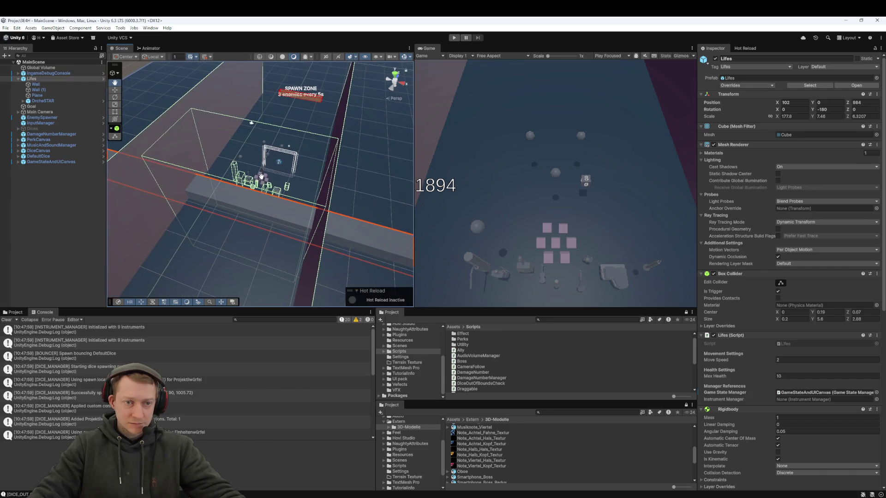
{"action": "left_click", "coordinate": [51, 79]}
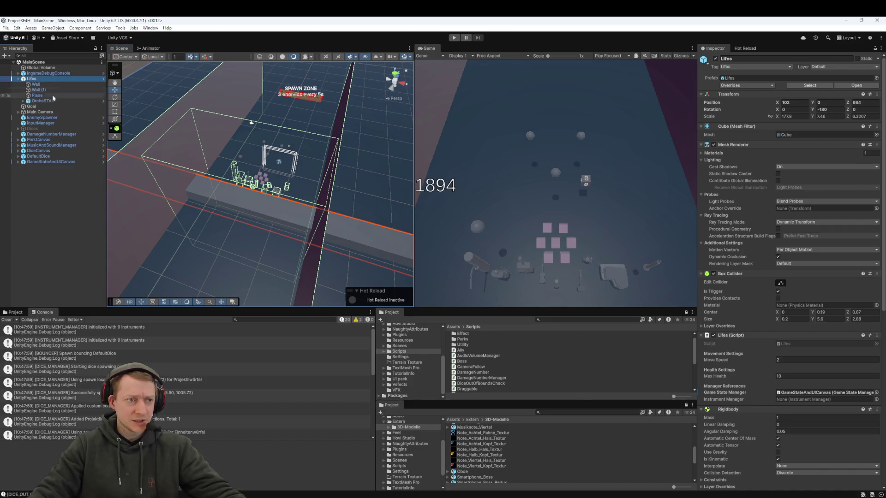
{"action": "left_click", "coordinate": [52, 100]}
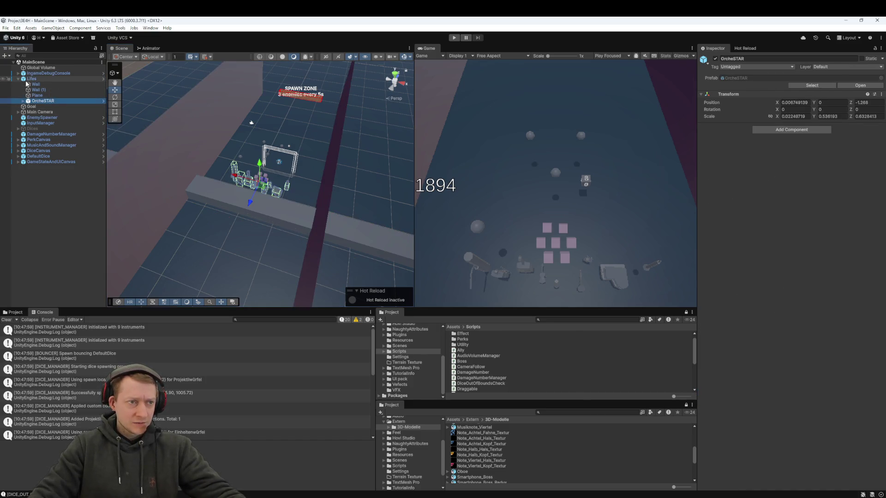
{"action": "left_click", "coordinate": [30, 80]}
{"action": "scroll", "coordinate": [364, 186], "scroll_direction": "down", "scroll_amount": 5}
{"action": "mouse_move", "coordinate": [324, 213]}
{"action": "left_mouse_down"}
{"action": "mouse_move", "coordinate": [310, 223]}
{"action": "mouse_move", "coordinate": [275, 212]}
{"action": "mouse_move", "coordinate": [267, 218]}
{"action": "mouse_move", "coordinate": [293, 170]}
{"action": "mouse_move", "coordinate": [278, 216]}
{"action": "left_mouse_up"}
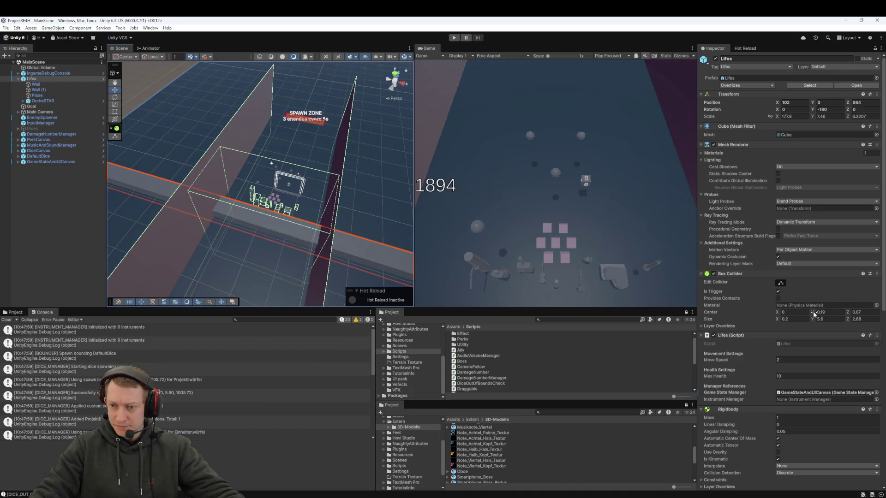
Lower the collider height to 1.84, then 1.58, and play-test by launching the blue die
{"action": "left_click_drag", "start_coordinate": [812, 320], "coordinate": [770, 342]}
{"action": "mouse_move", "coordinate": [166, 196]}
{"action": "left_mouse_down"}
{"action": "mouse_move", "coordinate": [150, 167]}
{"action": "mouse_move", "coordinate": [226, 175]}
{"action": "left_mouse_up"}
{"action": "left_click", "coordinate": [455, 38]}
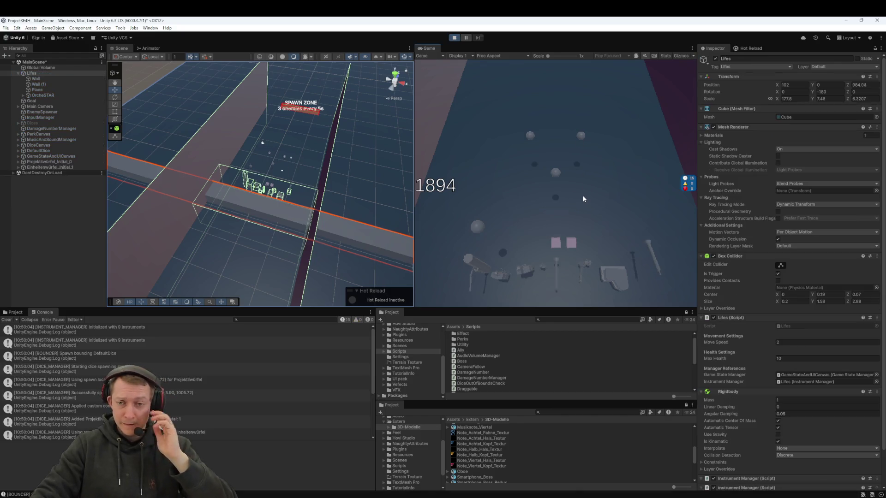
{"action": "left_click_drag", "start_coordinate": [532, 184], "coordinate": [531, 214]}
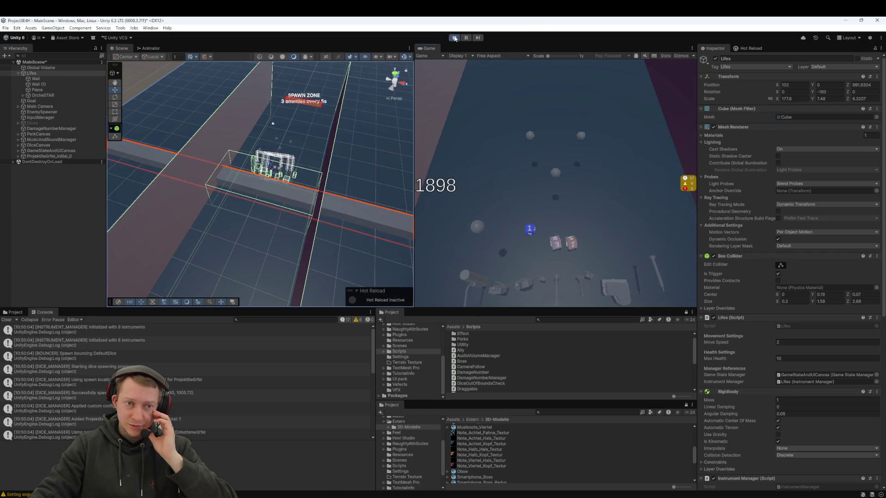
{"action": "key", "text": "ctrl+p"}
Set the Lifes Box Collider Size Y to 0.49 and Size Z to 2.77
{"action": "scroll", "coordinate": [321, 186], "scroll_direction": "up", "scroll_amount": 6}
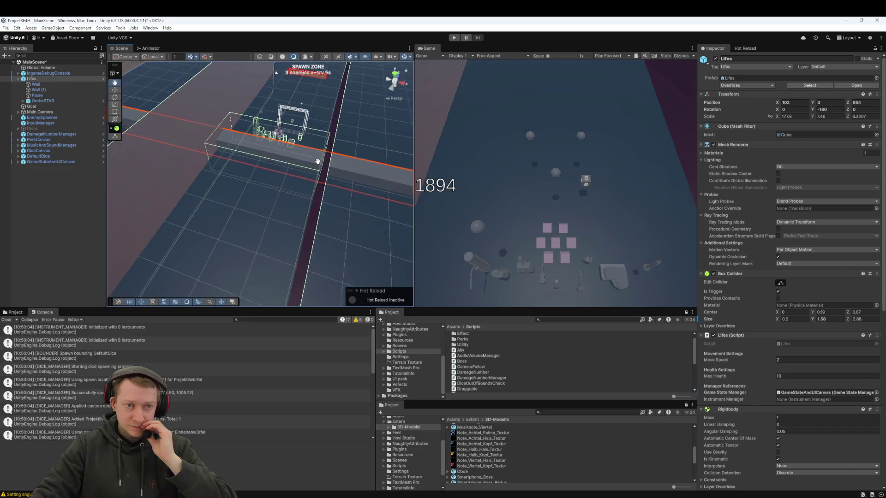
{"action": "mouse_move", "coordinate": [311, 166]}
{"action": "left_mouse_down"}
{"action": "mouse_move", "coordinate": [326, 204]}
{"action": "mouse_move", "coordinate": [305, 170]}
{"action": "left_mouse_up"}
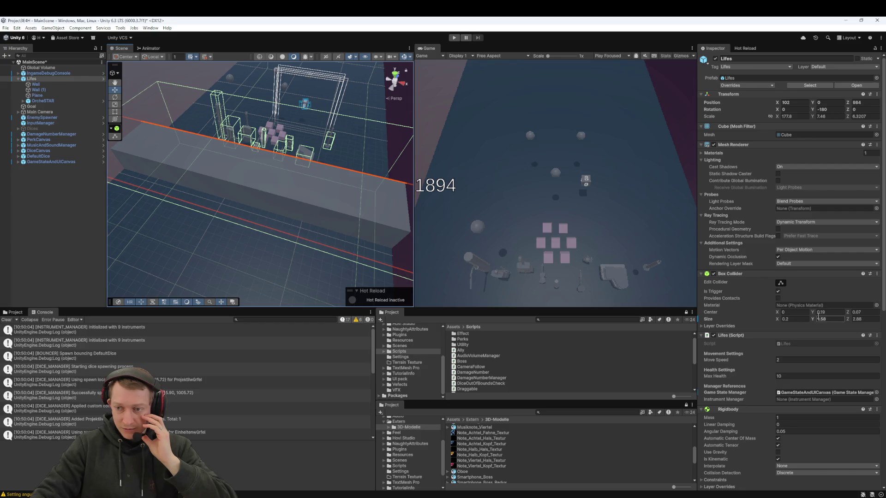
{"action": "left_click_drag", "start_coordinate": [813, 318], "coordinate": [801, 324]}
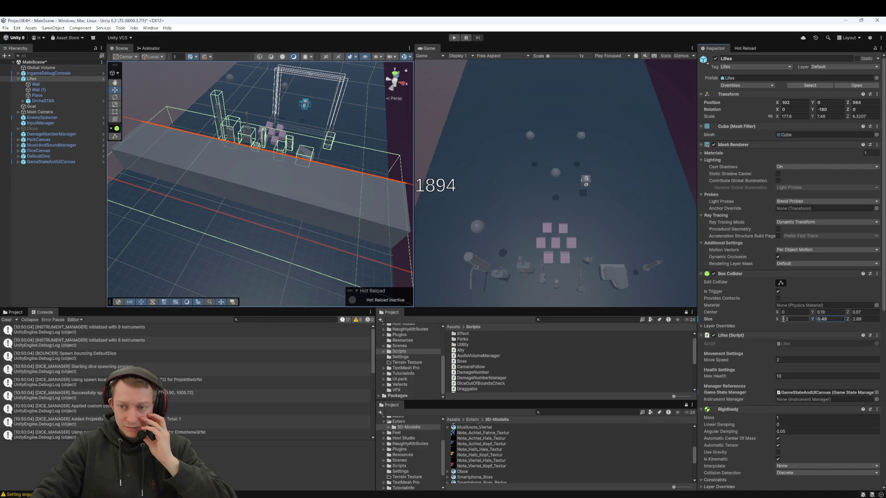
{"action": "mouse_move", "coordinate": [370, 157]}
{"action": "left_mouse_down"}
{"action": "mouse_move", "coordinate": [273, 191]}
{"action": "mouse_move", "coordinate": [312, 201]}
{"action": "left_mouse_up"}
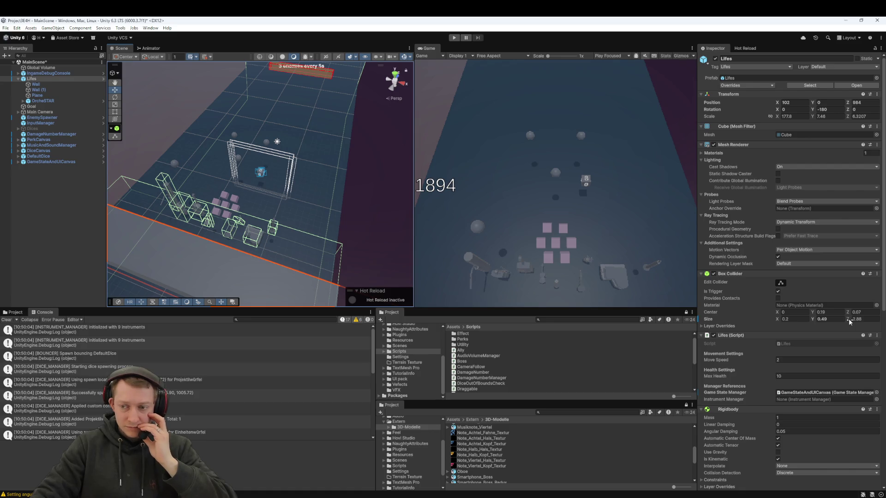
{"action": "left_click_drag", "start_coordinate": [848, 320], "coordinate": [846, 320]}
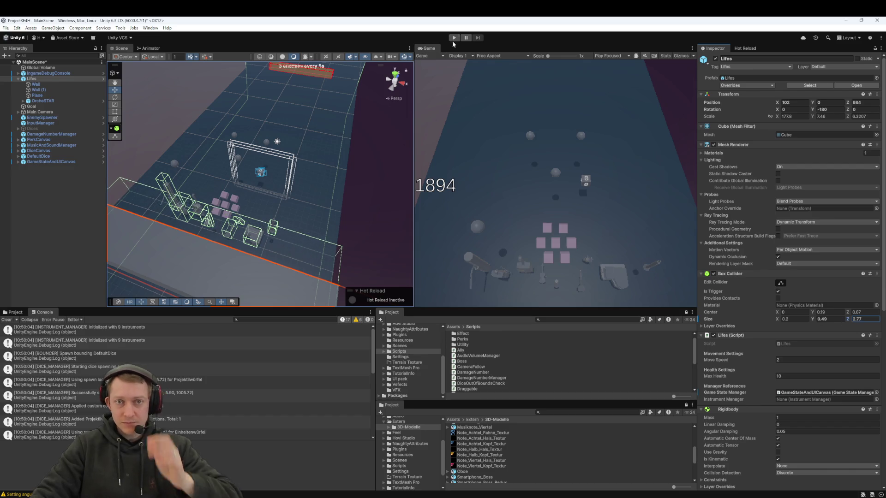
Start a play test and choose the Explosionswürfel card
{"action": "key", "text": "ctrl+p"}
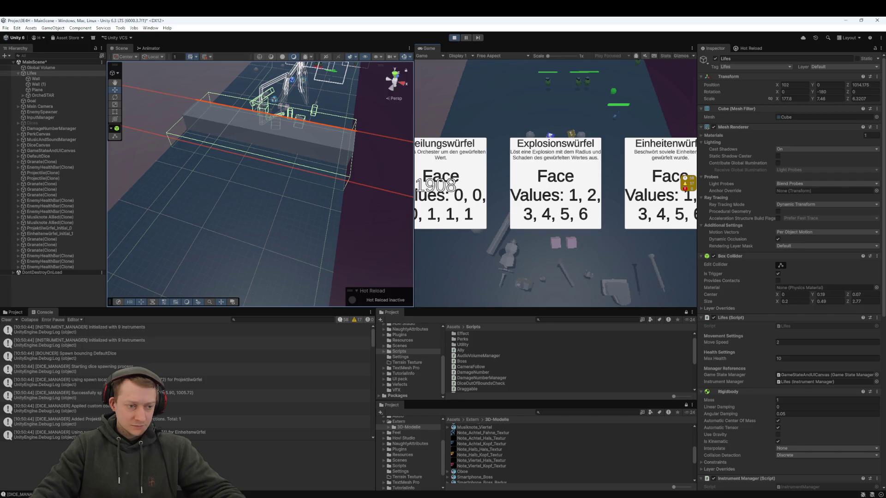
{"action": "scroll", "coordinate": [218, 378], "scroll_direction": "down", "scroll_amount": 5}
{"action": "scroll", "coordinate": [223, 391], "scroll_direction": "down", "scroll_amount": 5}
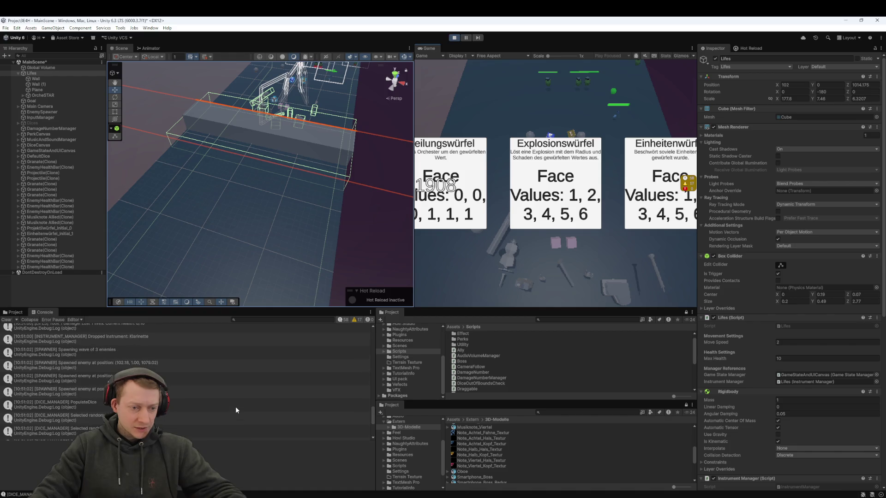
{"action": "scroll", "coordinate": [235, 406], "scroll_direction": "up", "scroll_amount": 2}
{"action": "scroll", "coordinate": [252, 409], "scroll_direction": "down", "scroll_amount": 3}
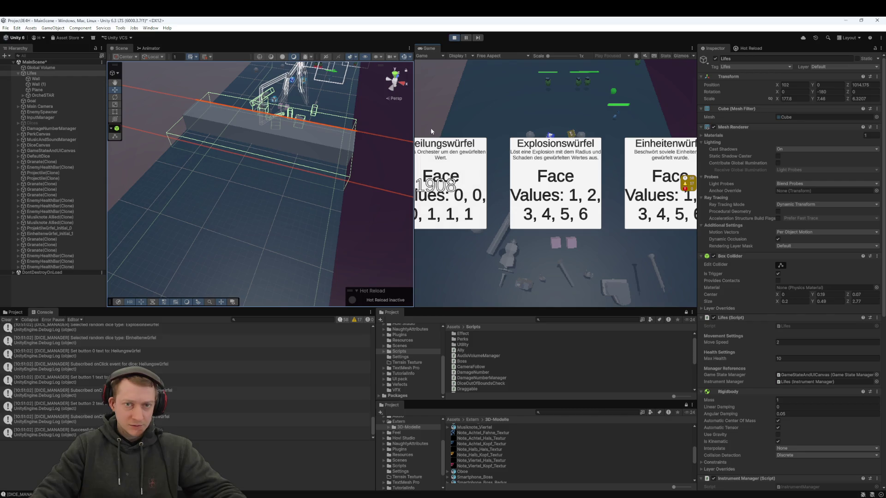
{"action": "left_click", "coordinate": [524, 191]}
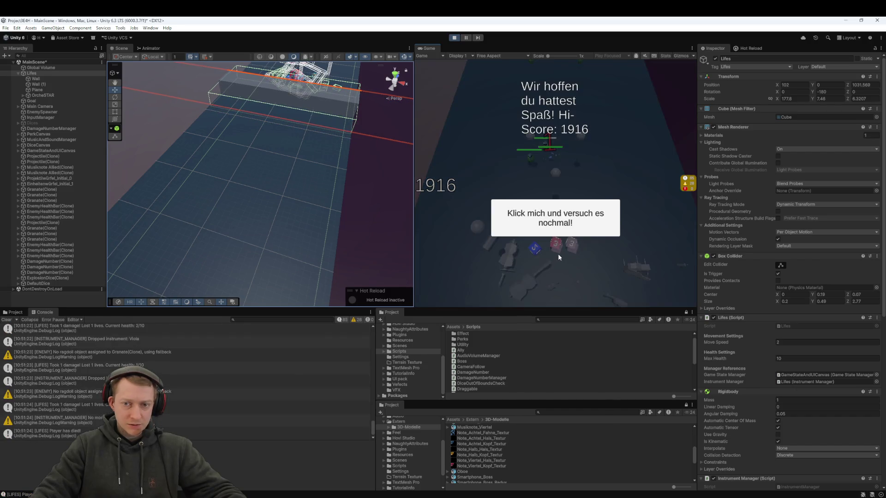
Play until the Lifes wall ends the game at a 1916 hi-score, then restart
{"action": "mouse_move", "coordinate": [247, 129]}
{"action": "left_mouse_down"}
{"action": "mouse_move", "coordinate": [205, 231]}
{"action": "mouse_move", "coordinate": [288, 236]}
{"action": "mouse_move", "coordinate": [272, 236]}
{"action": "left_mouse_up"}
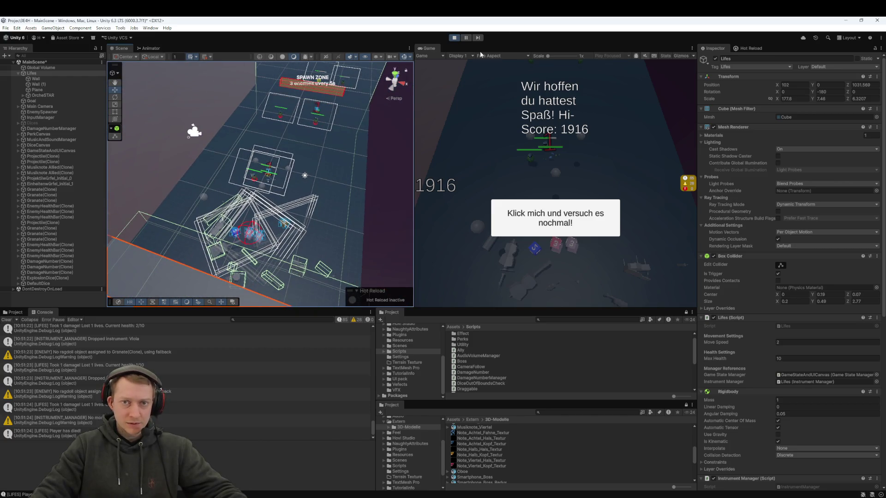
{"action": "left_click", "coordinate": [556, 218]}
{"action": "mouse_move", "coordinate": [277, 258]}
{"action": "left_mouse_down"}
{"action": "mouse_move", "coordinate": [283, 269]}
{"action": "mouse_move", "coordinate": [295, 240]}
{"action": "left_mouse_up"}
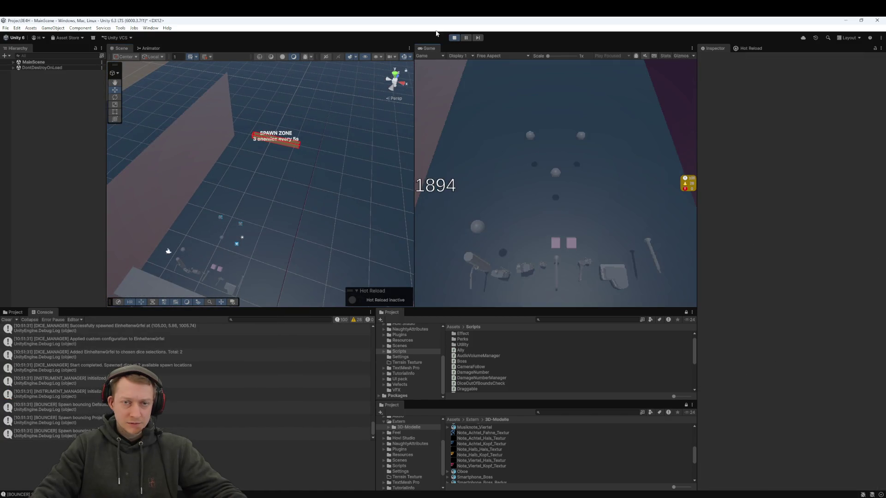
Exit Play mode, frame the spawn area in the Scene view, and start a new play test
{"action": "left_click", "coordinate": [453, 37]}
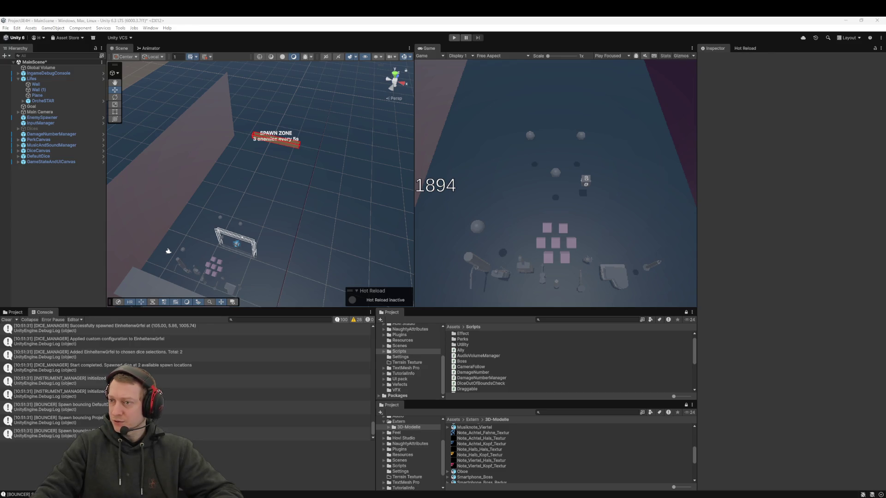
{"action": "left_click_drag", "start_coordinate": [311, 228], "coordinate": [313, 174]}
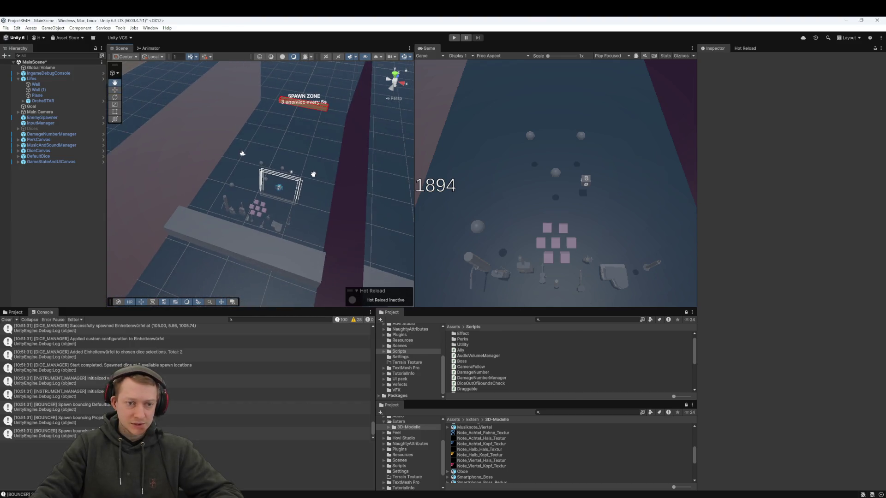
{"action": "scroll", "coordinate": [282, 187], "scroll_direction": "up", "scroll_amount": 5}
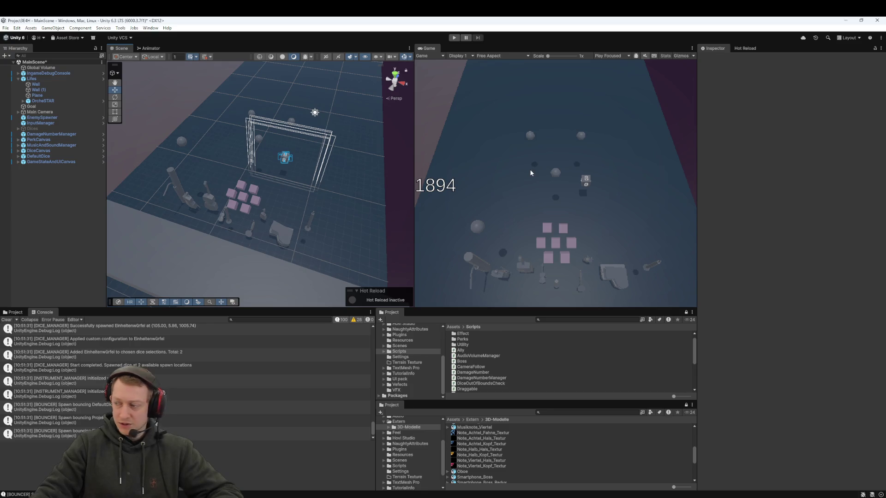
{"action": "left_click", "coordinate": [454, 38]}
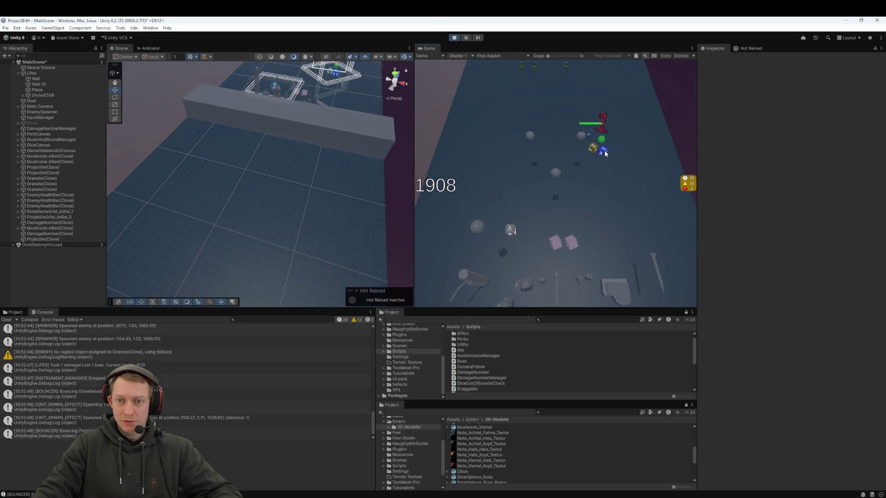
Choose the Explosionswürfel card, play to game over (1914 hi-score), and open the damage log's code
{"action": "mouse_move", "coordinate": [557, 248]}
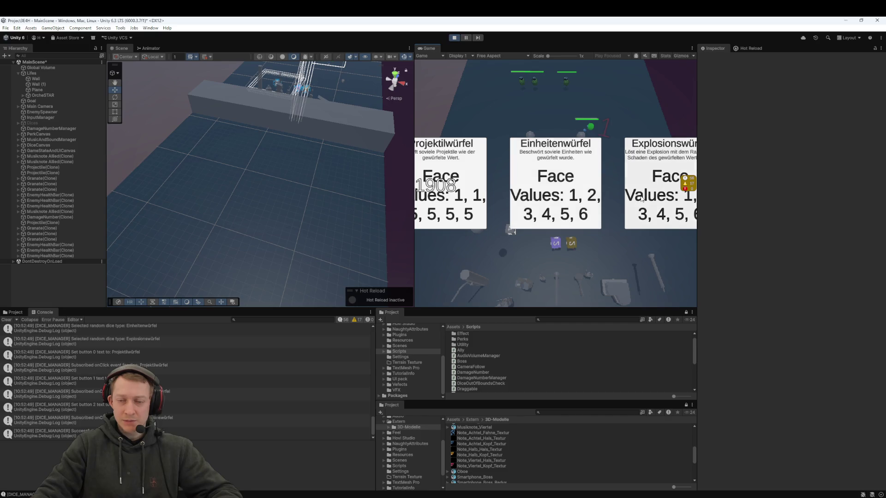
{"action": "left_click", "coordinate": [657, 203]}
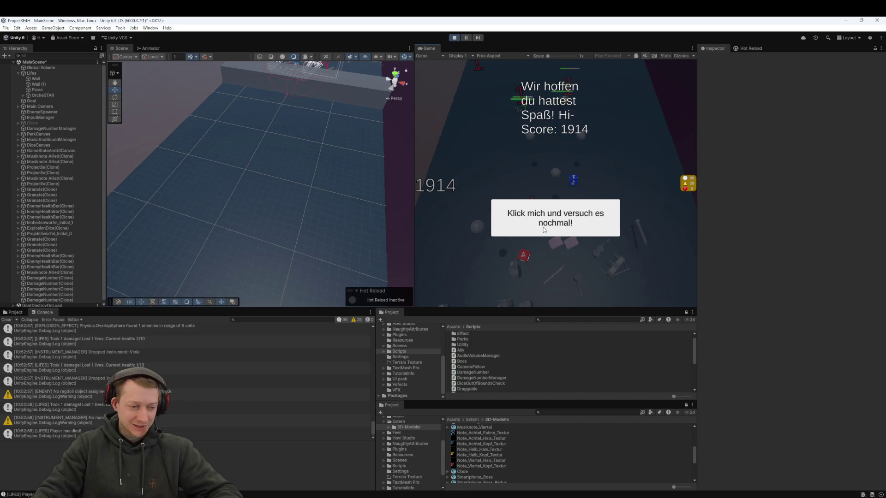
{"action": "double_click", "coordinate": [240, 407]}
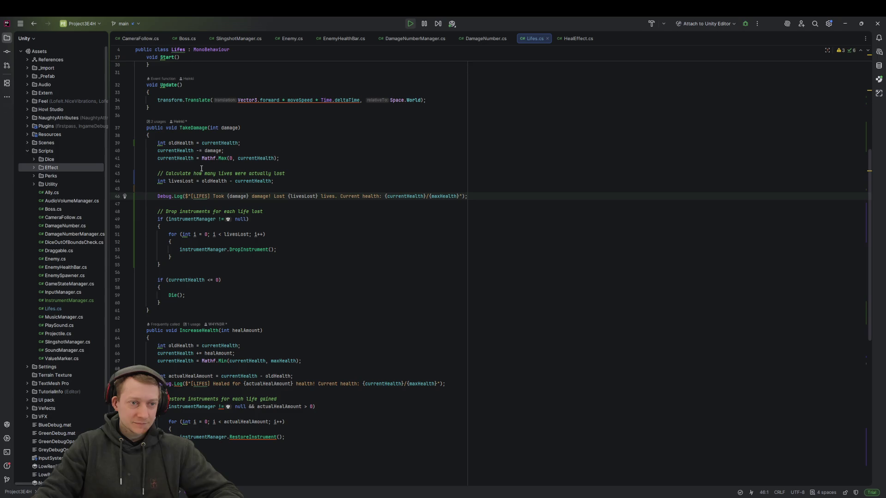
Search Lifes.cs for TakeDamage, review its call in OnTriggerEnter (lines 94–102), and return to Unity
{"action": "double_click", "coordinate": [195, 127]}
{"action": "key", "text": "ctrl+f"}
{"action": "key", "text": "Return"}
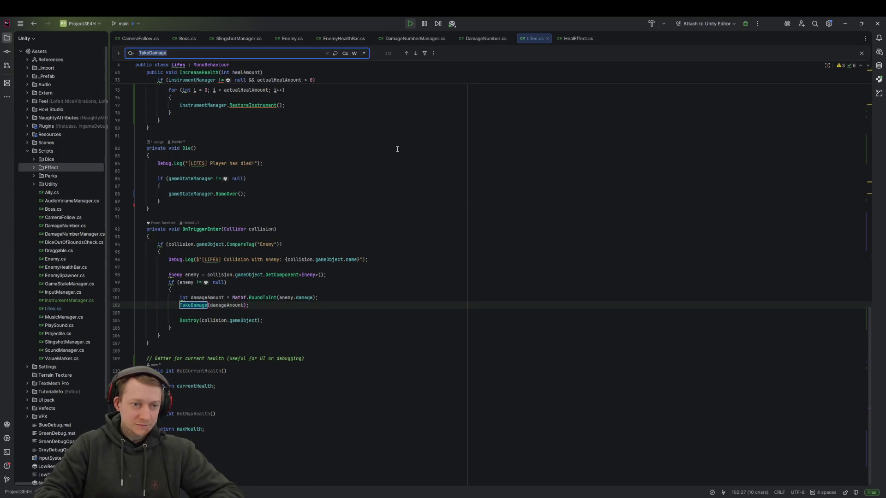
{"action": "left_click", "coordinate": [225, 283]}
{"action": "left_click", "coordinate": [196, 290]}
{"action": "left_click", "coordinate": [235, 282]}
{"action": "left_click", "coordinate": [188, 282]}
{"action": "left_click", "coordinate": [287, 275]}
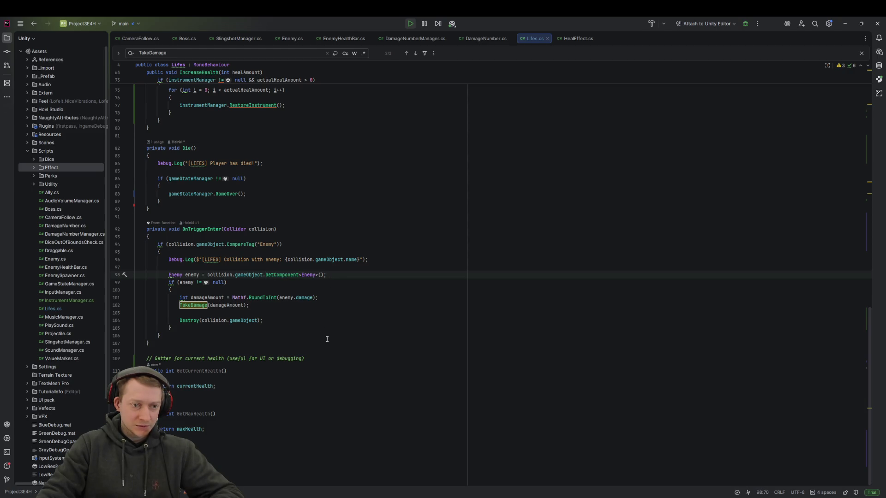
{"action": "left_click", "coordinate": [247, 244]}
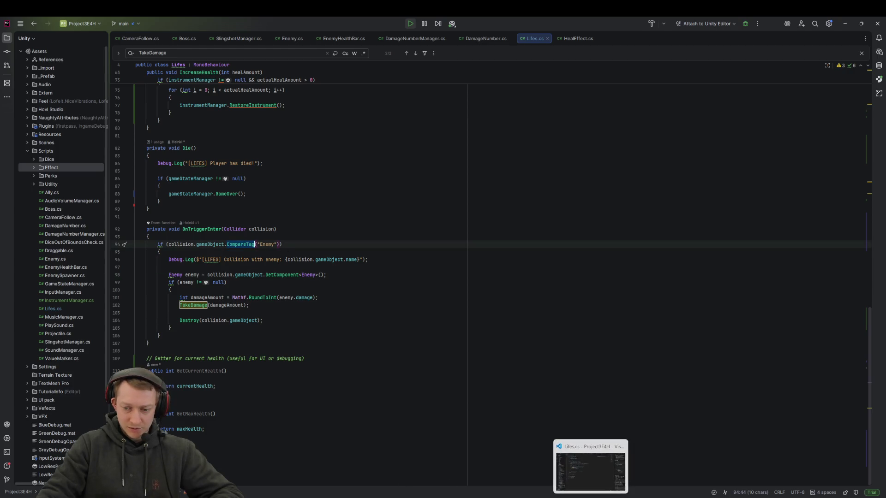
{"action": "key", "text": "alt+Tab"}
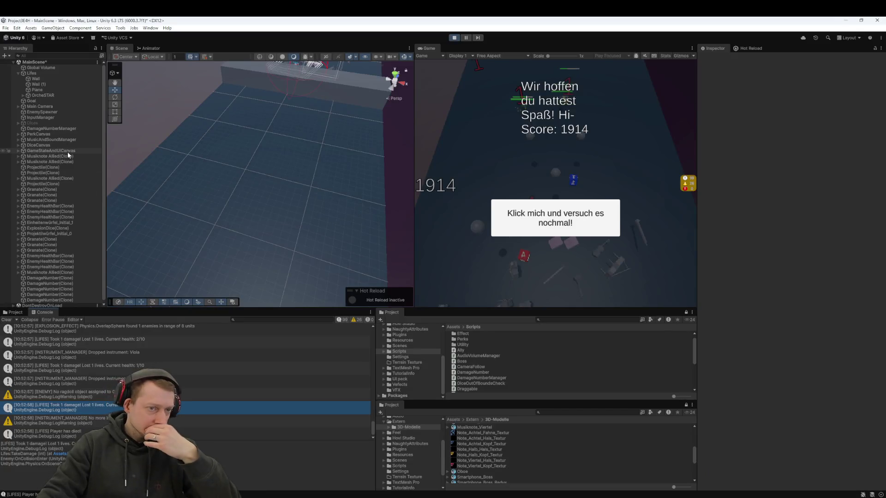
Stop the finished session and inspect DefaultDice, Projektilwürfel_Initial_0 and OrcheSTAR's children in the Hierarchy
{"action": "left_click", "coordinate": [455, 38]}
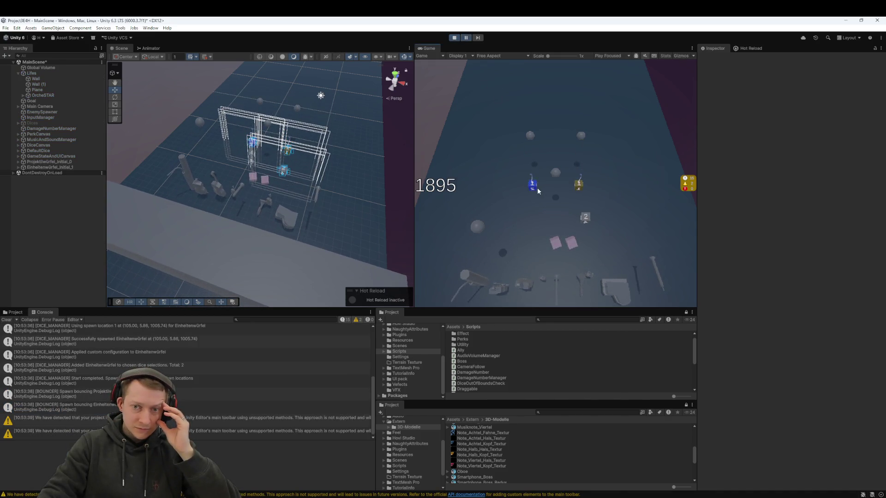
{"action": "left_click", "coordinate": [51, 151]}
{"action": "left_click", "coordinate": [54, 162]}
{"action": "left_click", "coordinate": [45, 93]}
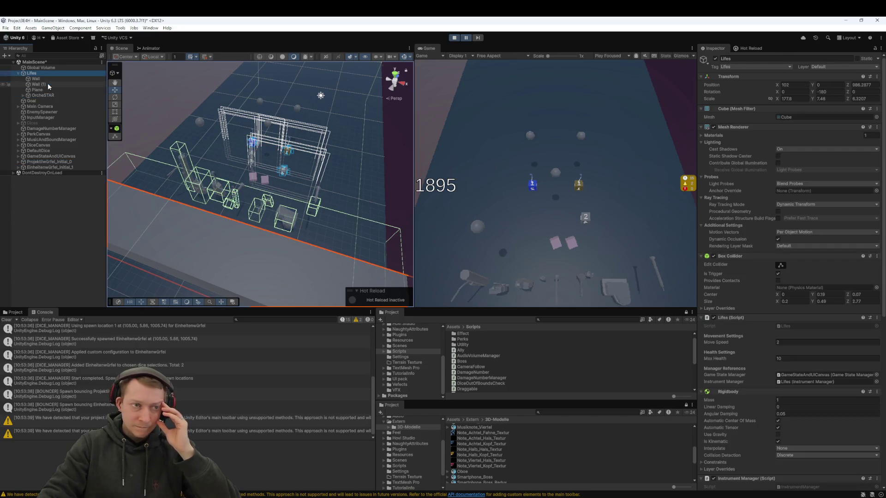
{"action": "left_click", "coordinate": [46, 94]}
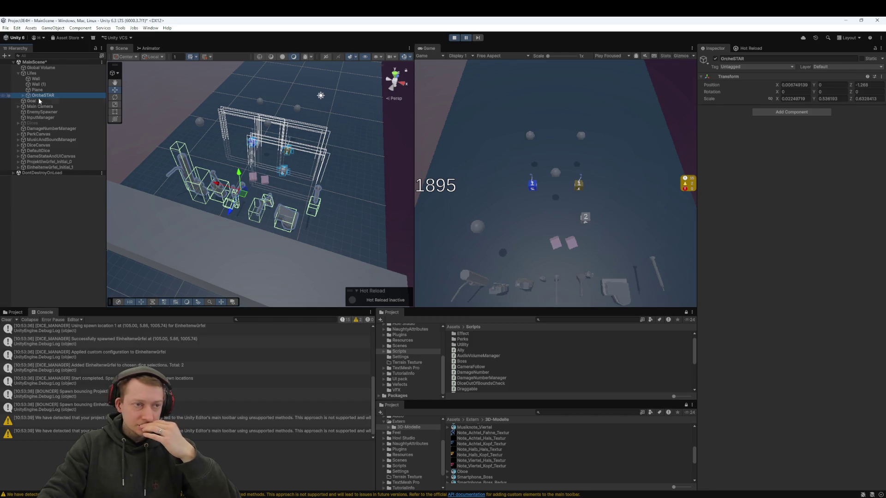
{"action": "left_click", "coordinate": [23, 95]}
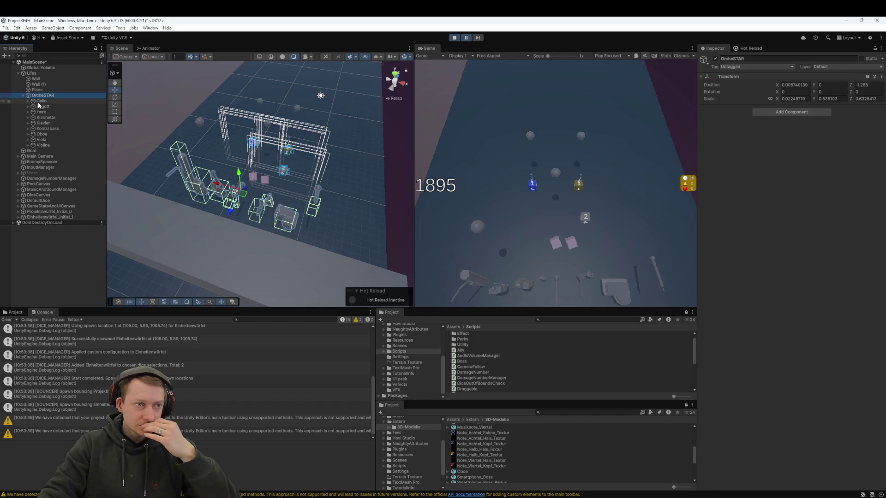
{"action": "left_click", "coordinate": [23, 96]}
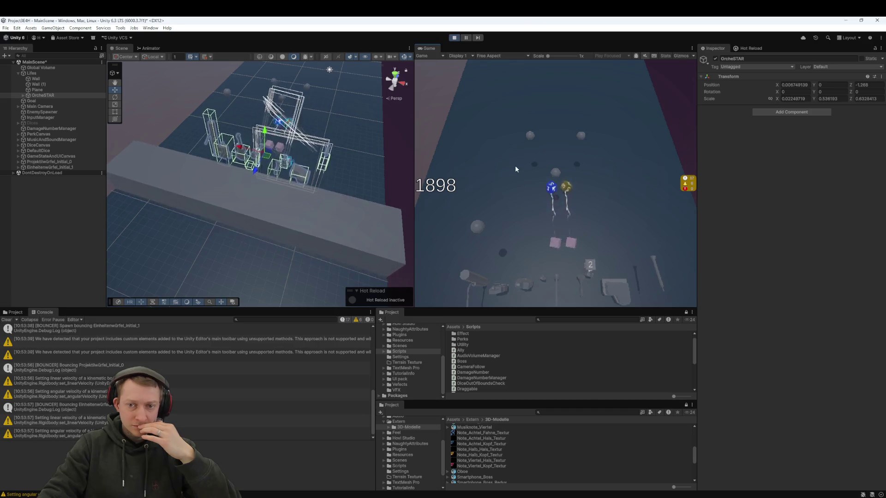
{"action": "left_click", "coordinate": [466, 38]}
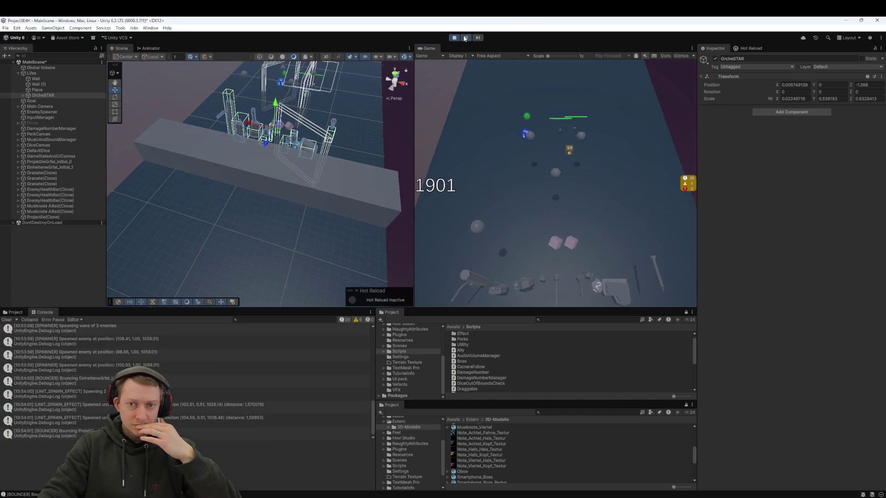
Inspect the Projectile, Musiknote Allied, EnemyHealthBar and Granate clones, framing a grenade enemy in the Scene
{"action": "left_click", "coordinate": [59, 215]}
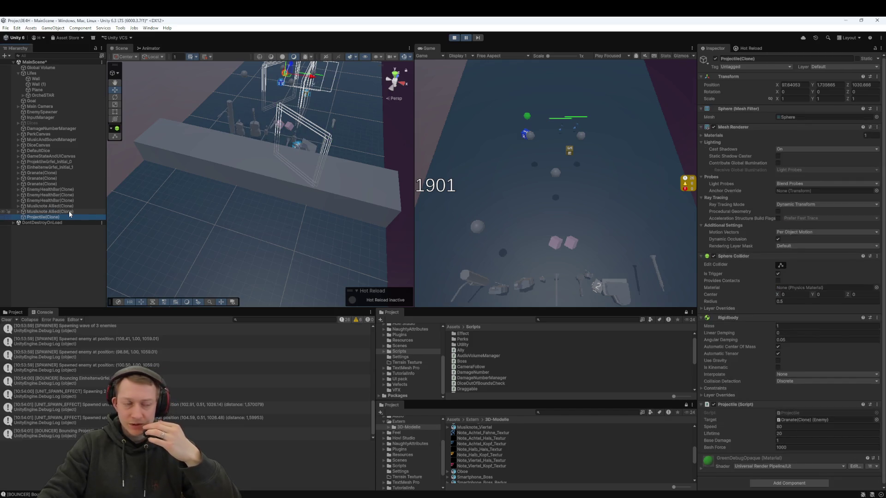
{"action": "left_click", "coordinate": [70, 212]}
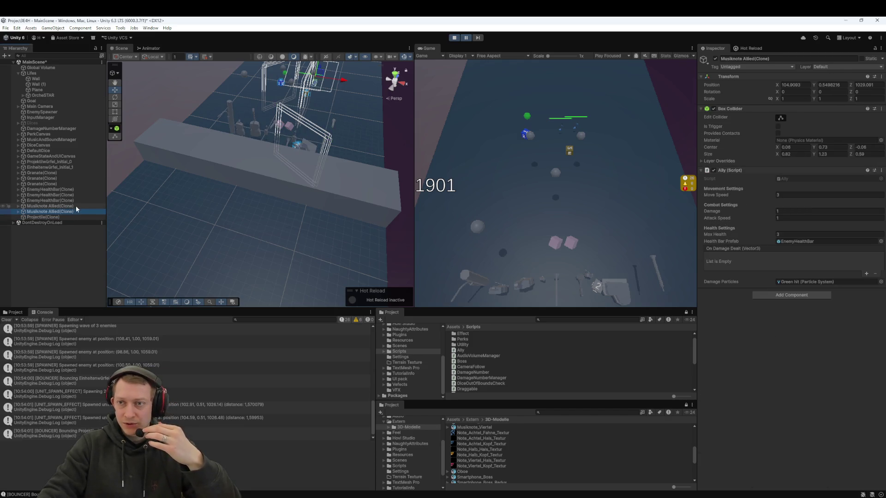
{"action": "left_click", "coordinate": [70, 190]}
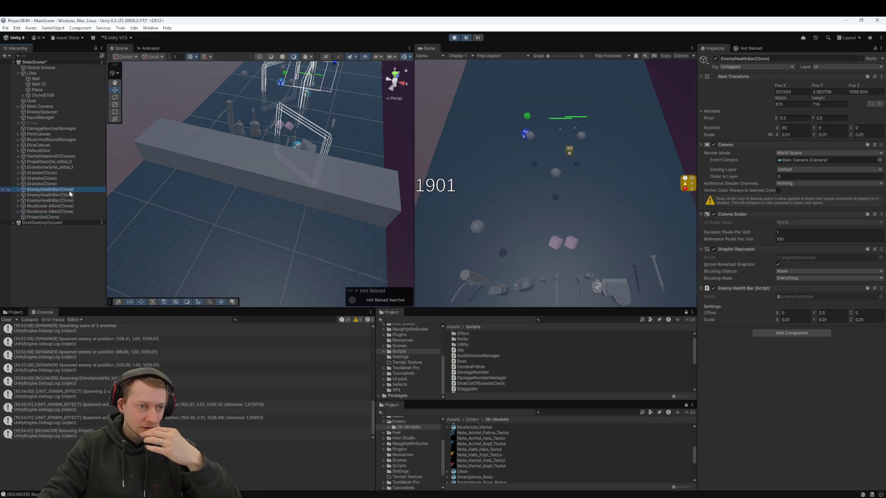
{"action": "left_click", "coordinate": [55, 184]}
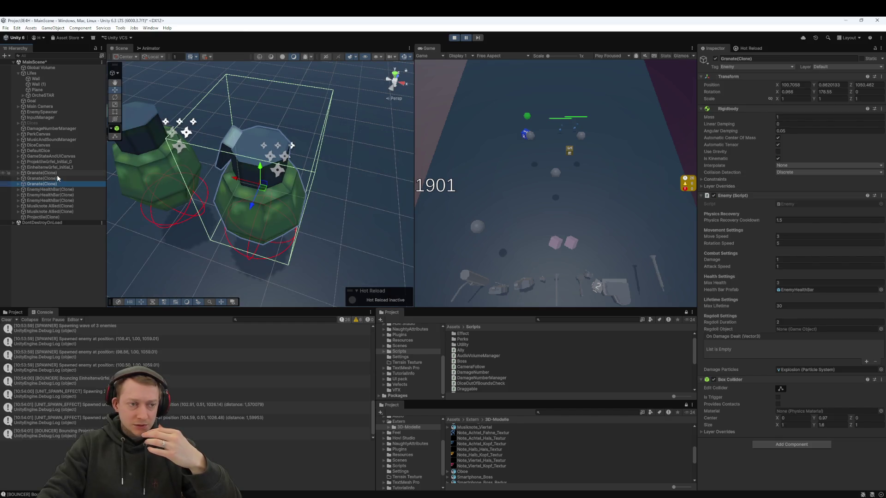
{"action": "double_click", "coordinate": [55, 178]}
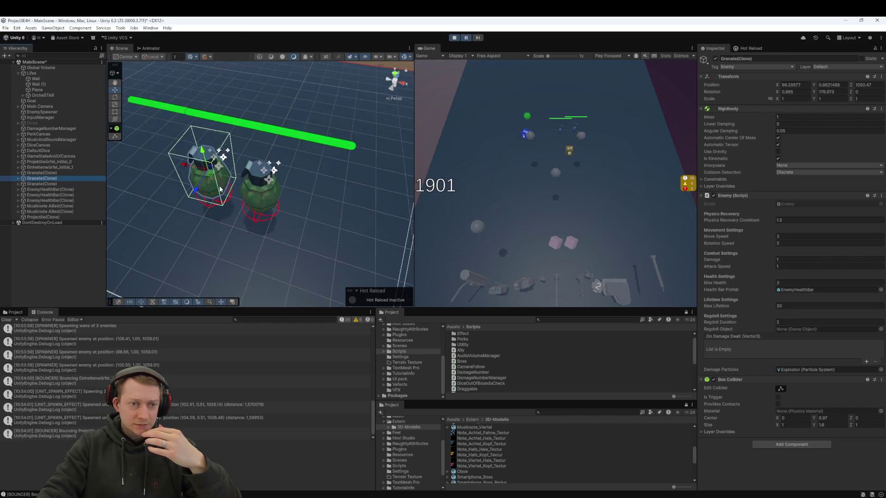
{"action": "scroll", "coordinate": [219, 189], "scroll_direction": "down", "scroll_amount": 10}
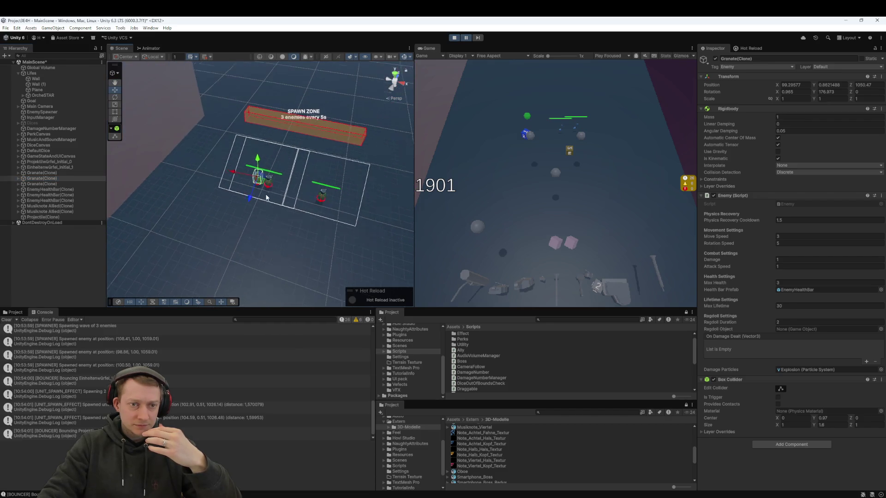
{"action": "mouse_move", "coordinate": [266, 198]}
{"action": "left_mouse_down"}
{"action": "mouse_move", "coordinate": [273, 130]}
{"action": "mouse_move", "coordinate": [282, 193]}
{"action": "mouse_move", "coordinate": [295, 194]}
{"action": "mouse_move", "coordinate": [318, 167]}
{"action": "left_mouse_up"}
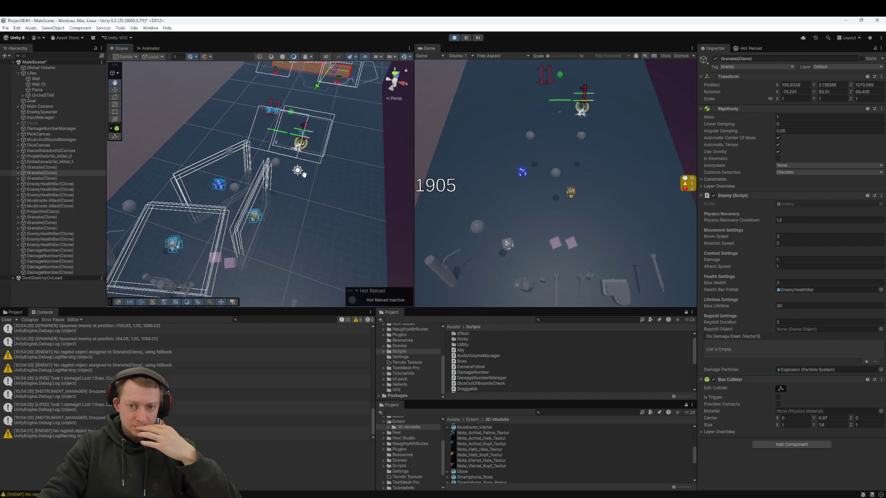
Pause again to inspect a DamageNumber and two Granate clones, then switch to Lifes.cs in the code editor
{"action": "left_click", "coordinate": [466, 40]}
{"action": "left_click_drag", "start_coordinate": [285, 157], "coordinate": [267, 190]}
{"action": "left_click", "coordinate": [84, 250]}
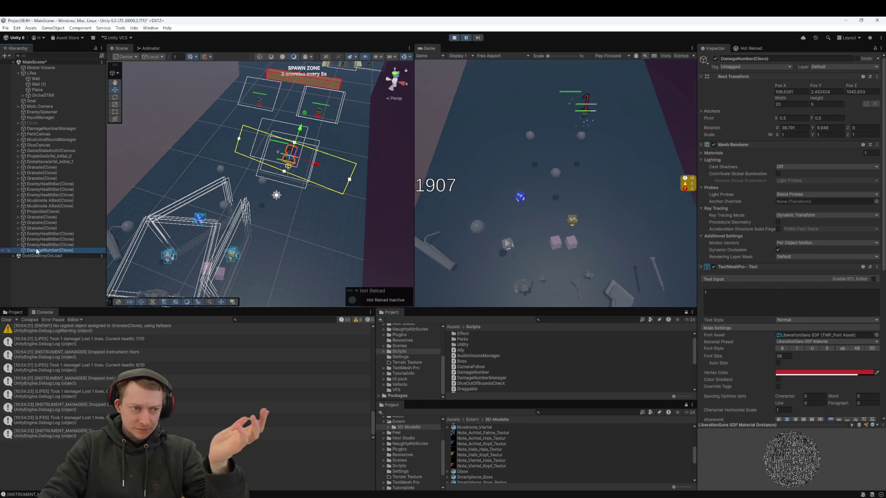
{"action": "left_click", "coordinate": [51, 229]}
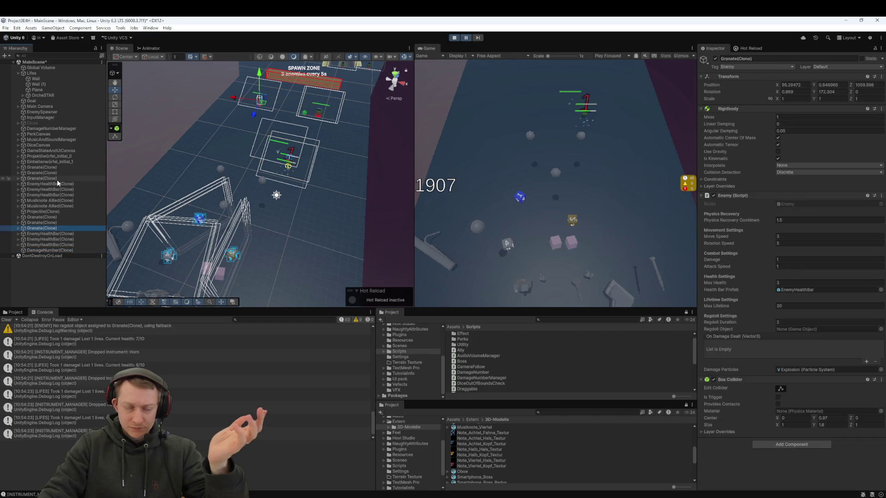
{"action": "left_click", "coordinate": [57, 178]}
{"action": "mouse_move", "coordinate": [276, 192]}
{"action": "left_mouse_down"}
{"action": "mouse_move", "coordinate": [258, 138]}
{"action": "mouse_move", "coordinate": [341, 130]}
{"action": "mouse_move", "coordinate": [277, 199]}
{"action": "mouse_move", "coordinate": [297, 183]}
{"action": "left_mouse_up"}
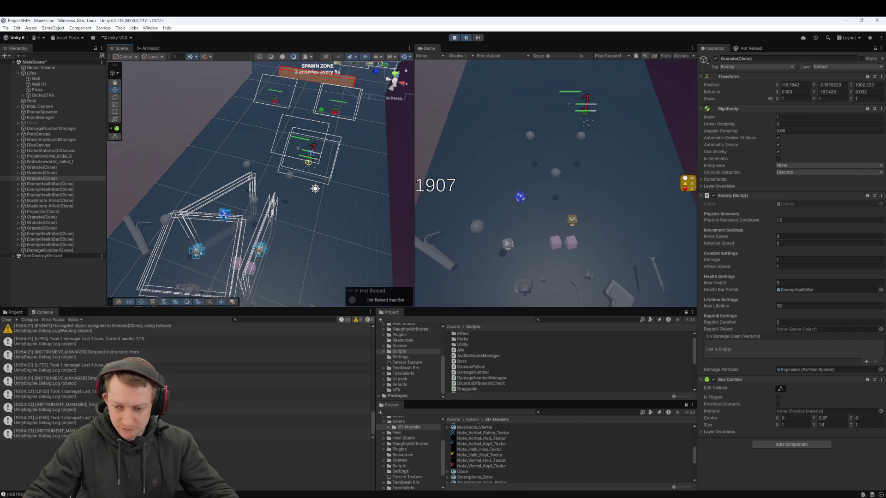
{"action": "key", "text": "alt+Tab"}
{"action": "scroll", "coordinate": [275, 233], "scroll_direction": "up", "scroll_amount": 3}
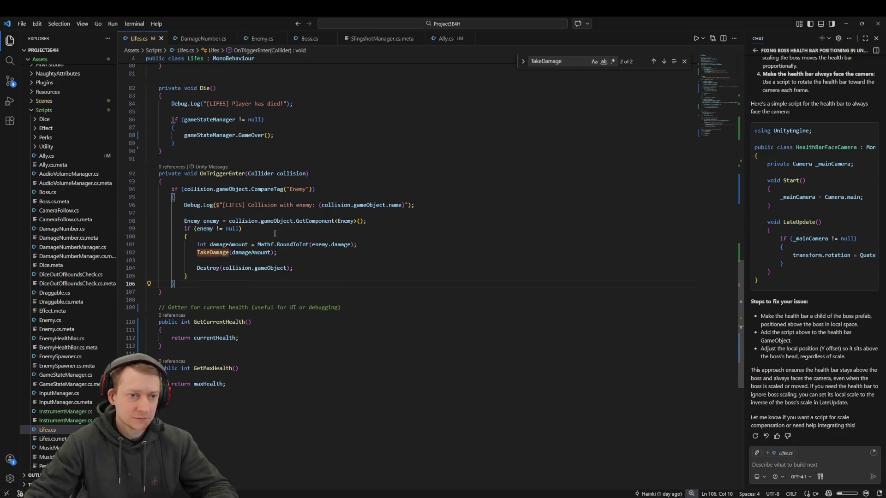
Add a Debug.Log line with the suggested message at the top of OnTriggerEnter
{"action": "left_click", "coordinate": [323, 189]}
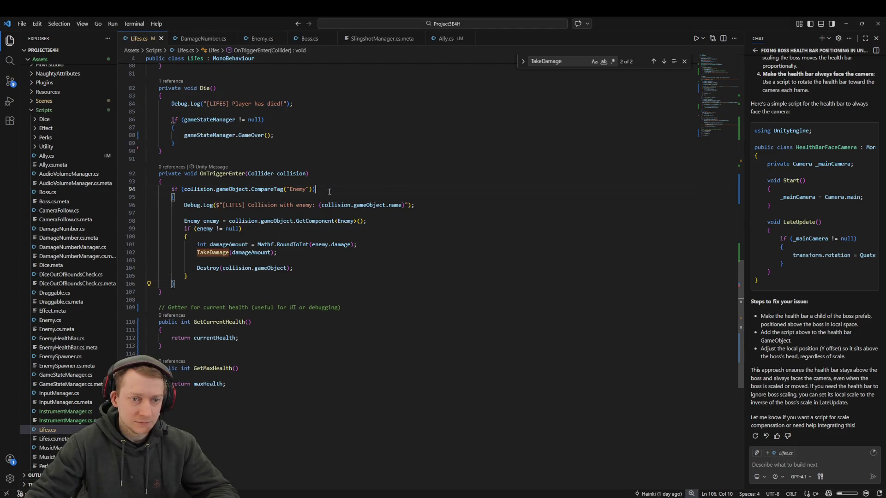
{"action": "left_click", "coordinate": [222, 183]}
{"action": "key", "text": "Return"}
{"action": "type", "text": "Debug.Log($\"[LIFES] Trigger entered with: {collision.gameObject.name}\");"}
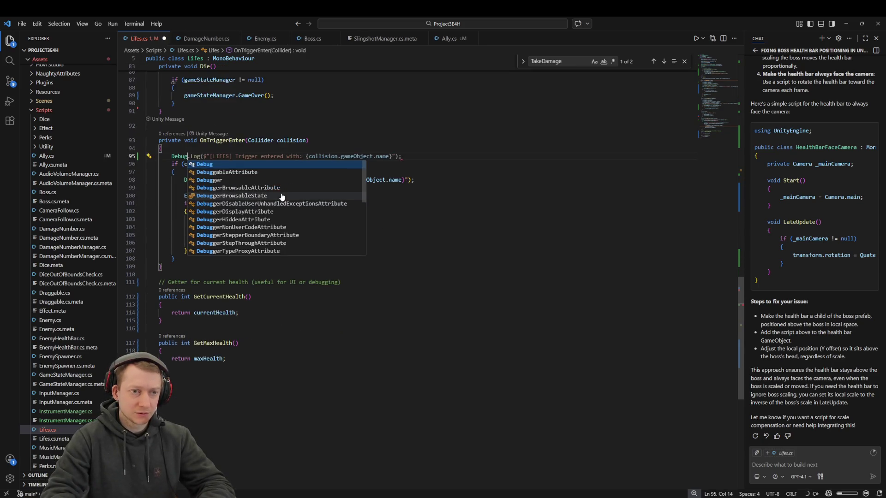
{"action": "scroll", "coordinate": [282, 193], "scroll_direction": "down", "scroll_amount": 4}
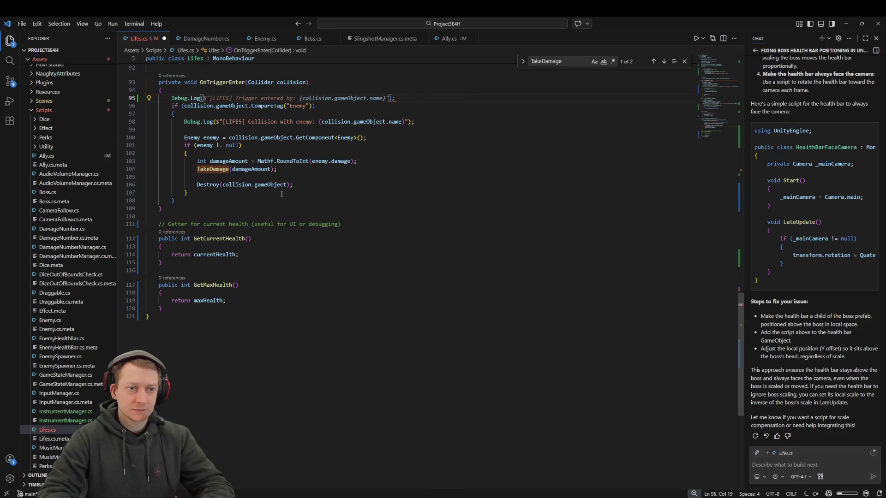
{"action": "key", "text": "Tab"}
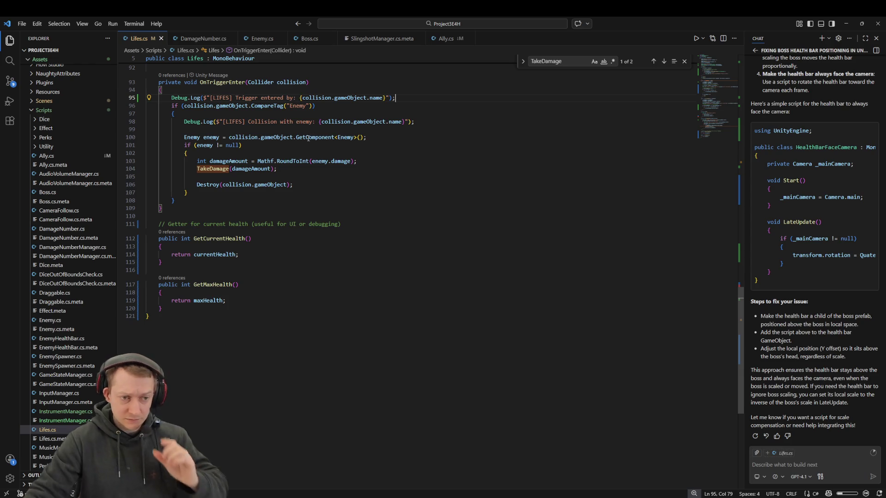
Jump to the TakeDamage definition, then return to Unity so the scripts recompile
{"action": "scroll", "coordinate": [271, 247], "scroll_direction": "up", "scroll_amount": 2}
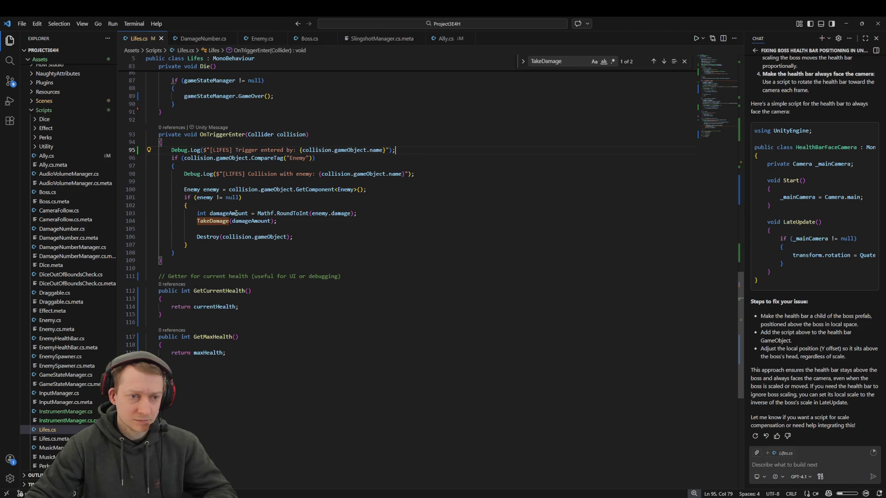
{"action": "left_click", "coordinate": [213, 221], "text": "ctrl"}
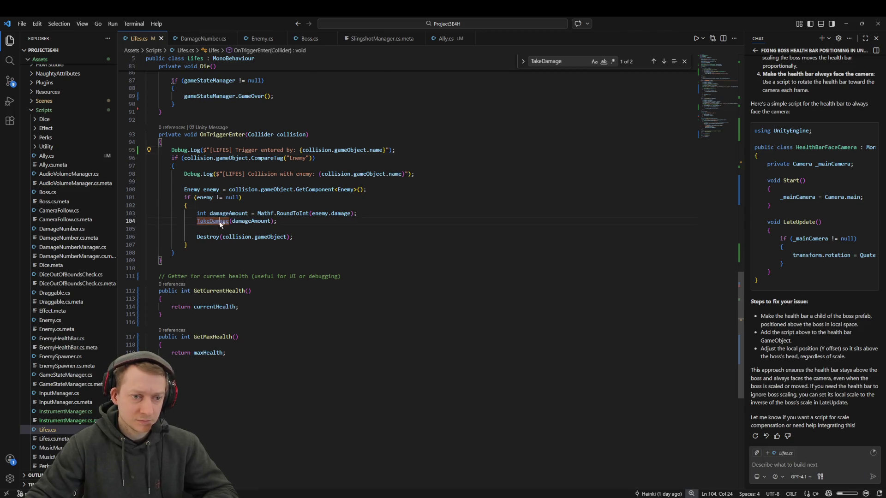
{"action": "scroll", "coordinate": [231, 211], "scroll_direction": "down", "scroll_amount": 2}
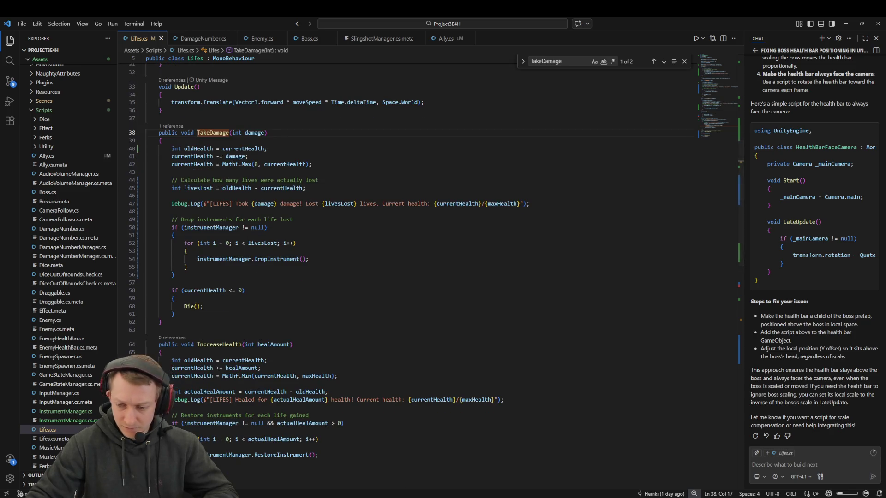
{"action": "key", "text": "alt+Tab"}
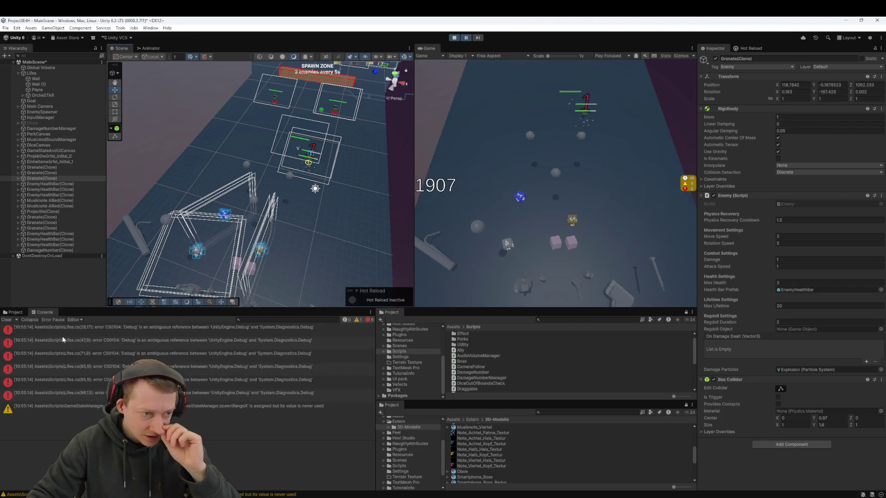
Stop the play test and open the flagged Debug call on line 85 of Lifes.cs from the Console
{"action": "left_click", "coordinate": [455, 38]}
{"action": "left_click", "coordinate": [455, 39]}
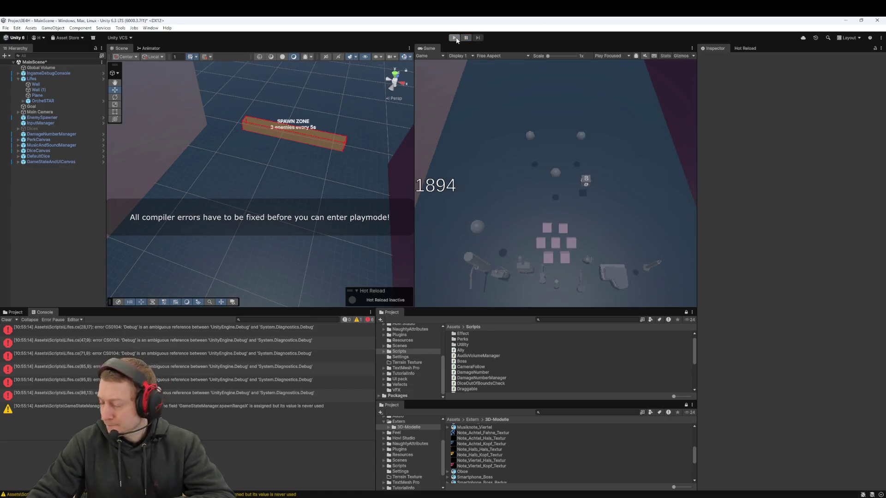
{"action": "double_click", "coordinate": [296, 368]}
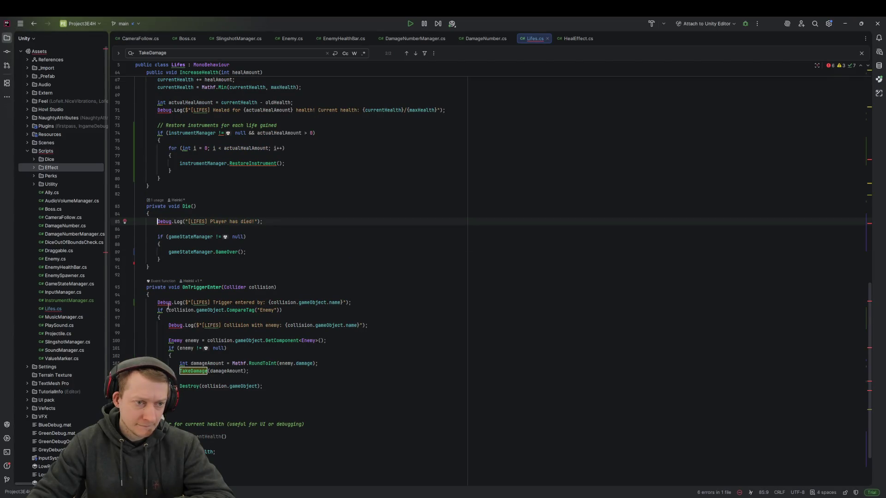
{"action": "left_click", "coordinate": [174, 222]}
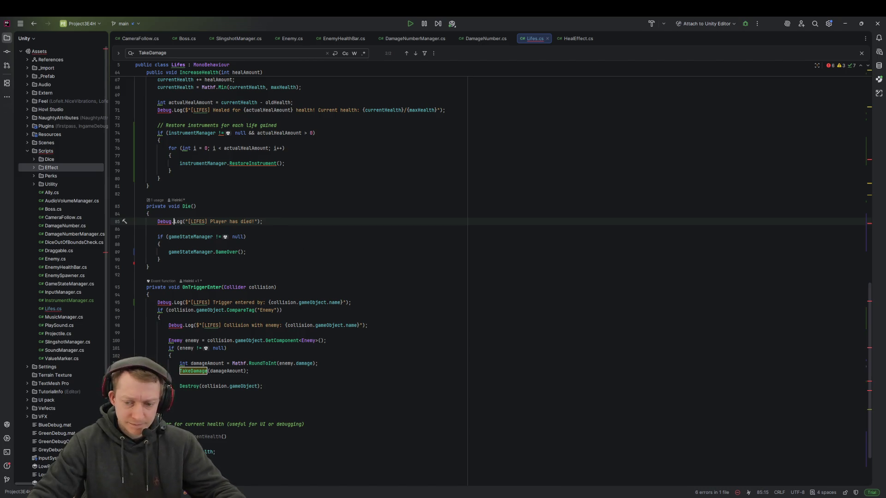
{"action": "key", "text": "alt+Tab"}
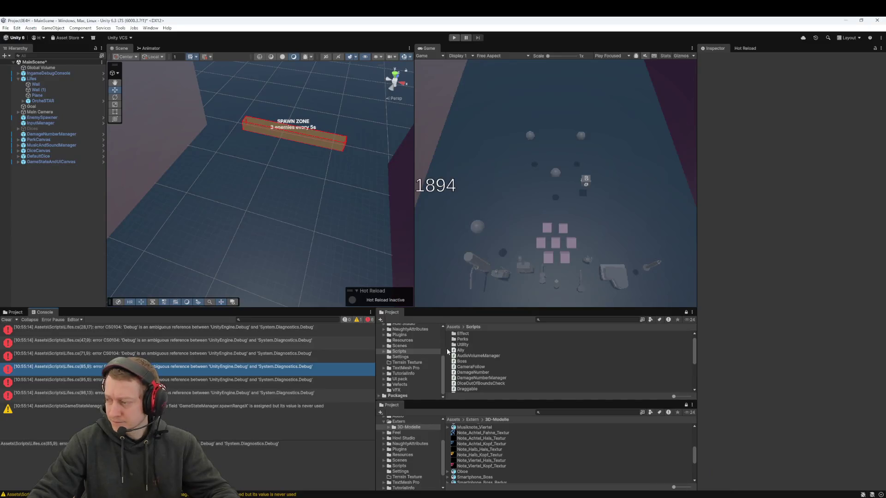
Open the next compiler error and inspect the LogWarning line it points to
{"action": "key", "text": "Down"}
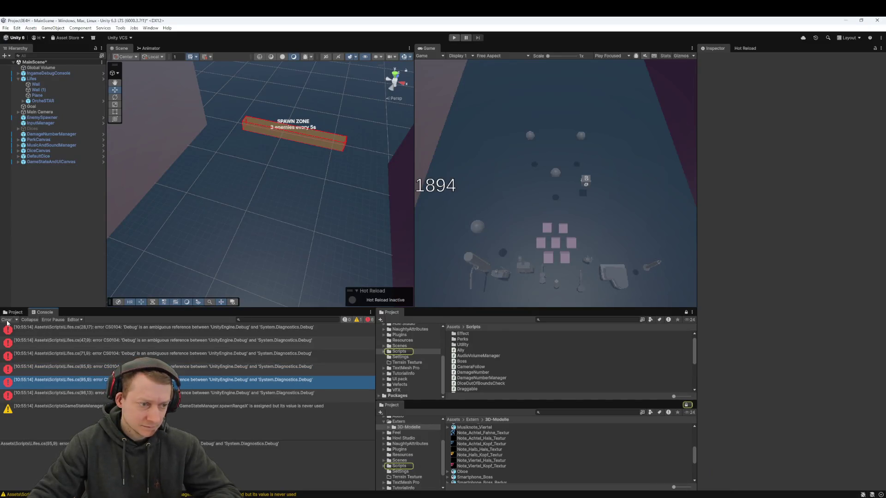
{"action": "double_click", "coordinate": [305, 331]}
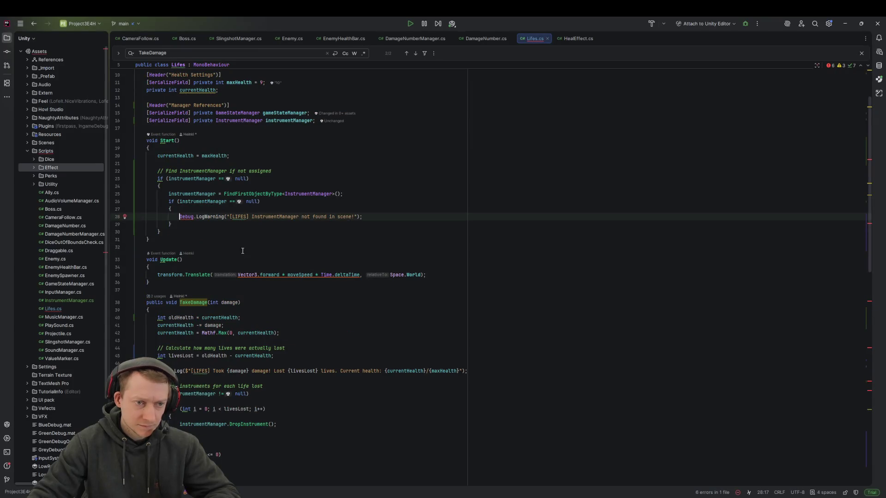
{"action": "key", "text": "Up"}
{"action": "left_click", "coordinate": [372, 217]}
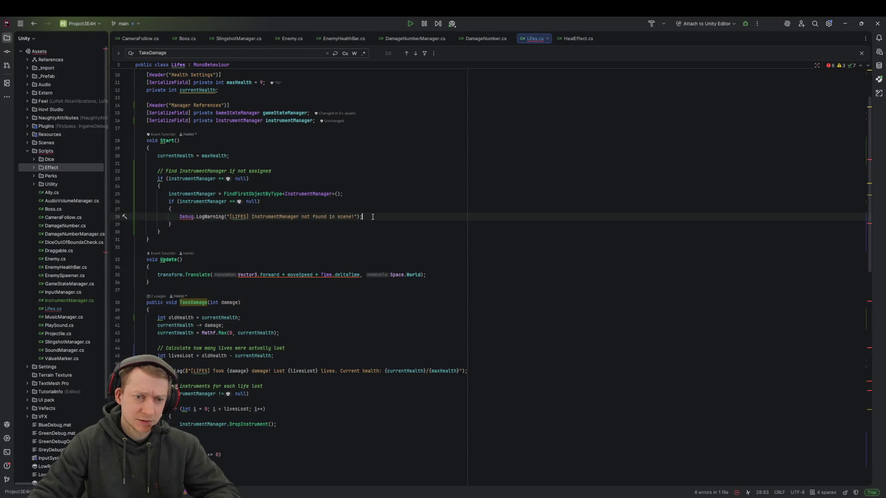
{"action": "key", "text": "alt+Tab"}
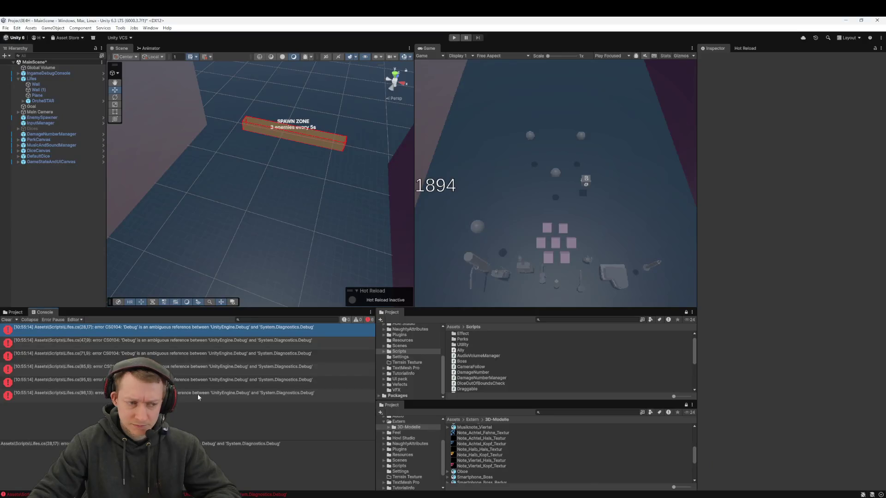
Open the last error and review the using directives, the Player has died log and TakeDamage
{"action": "left_click", "coordinate": [182, 329]}
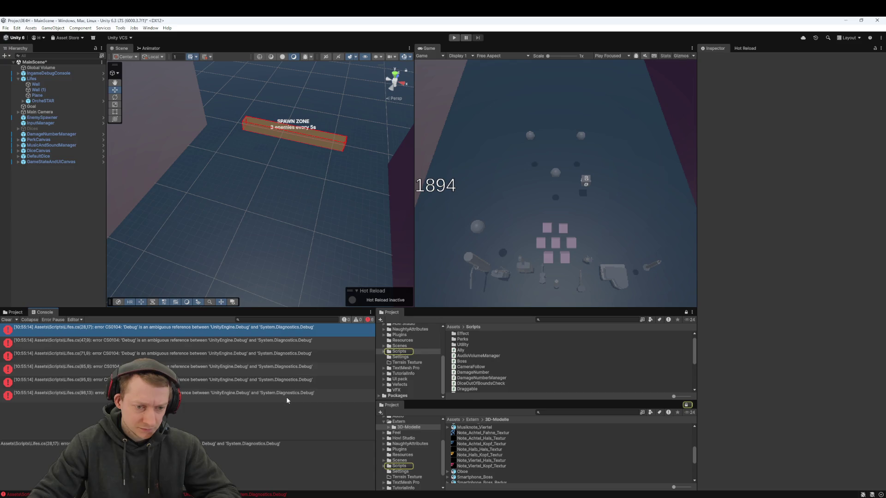
{"action": "double_click", "coordinate": [103, 395]}
{"action": "key", "text": "Down"}
{"action": "key", "text": "Down"}
{"action": "key", "text": "Down"}
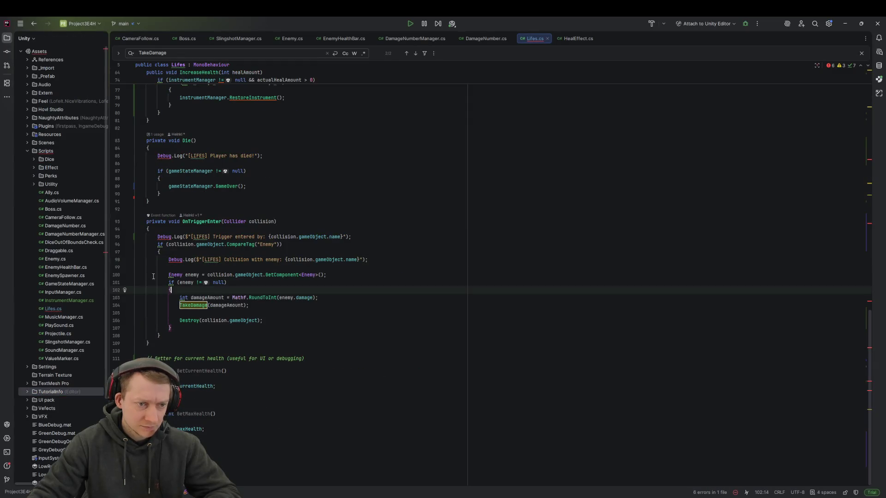
{"action": "left_click", "coordinate": [180, 253]}
{"action": "scroll", "coordinate": [187, 236], "scroll_direction": "up", "scroll_amount": 20}
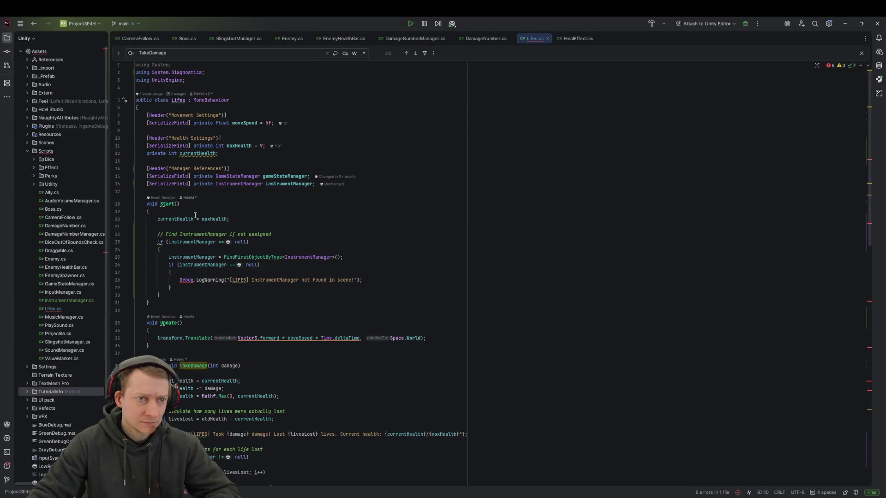
{"action": "left_click", "coordinate": [194, 80]}
{"action": "scroll", "coordinate": [270, 294], "scroll_direction": "down", "scroll_amount": 20}
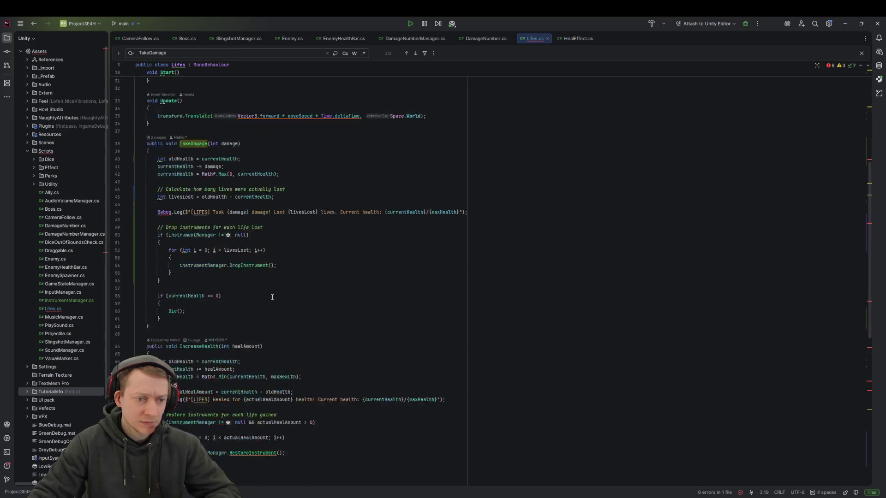
{"action": "left_click", "coordinate": [286, 276]}
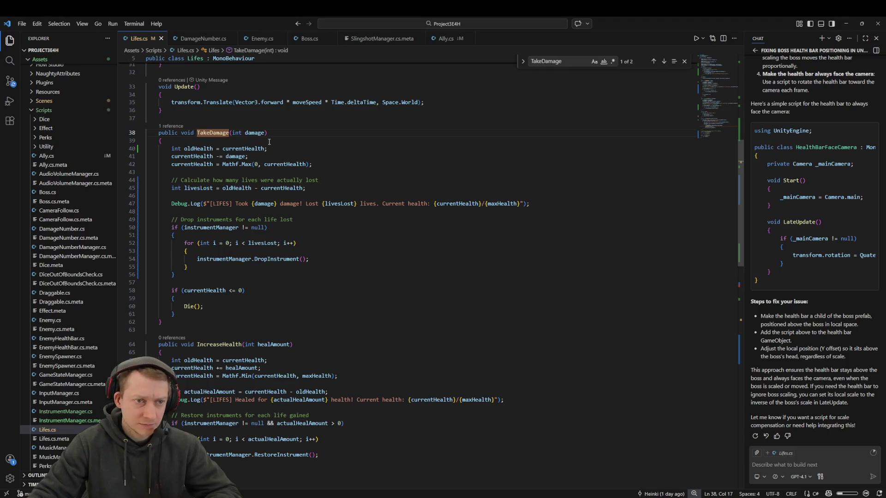
{"action": "left_click", "coordinate": [272, 148]}
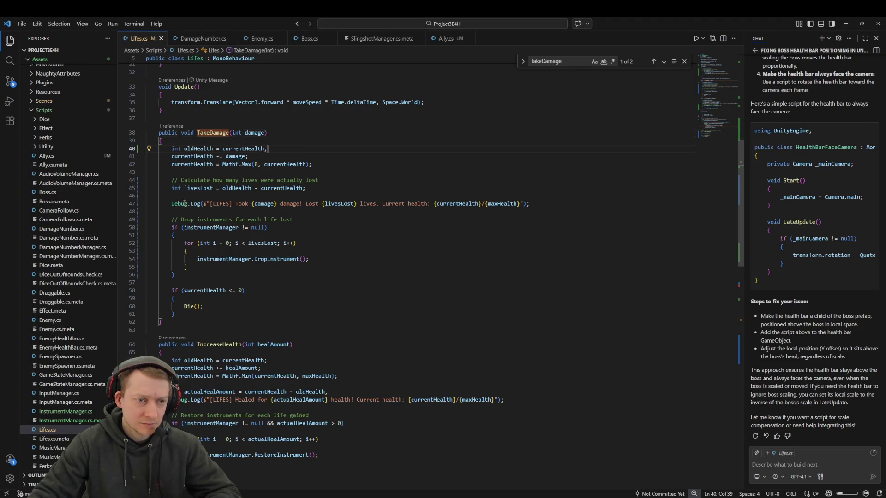
Inspect the [LIFES] Debug.Log on line 47, then return to Unity's error list
{"action": "double_click", "coordinate": [185, 203]}
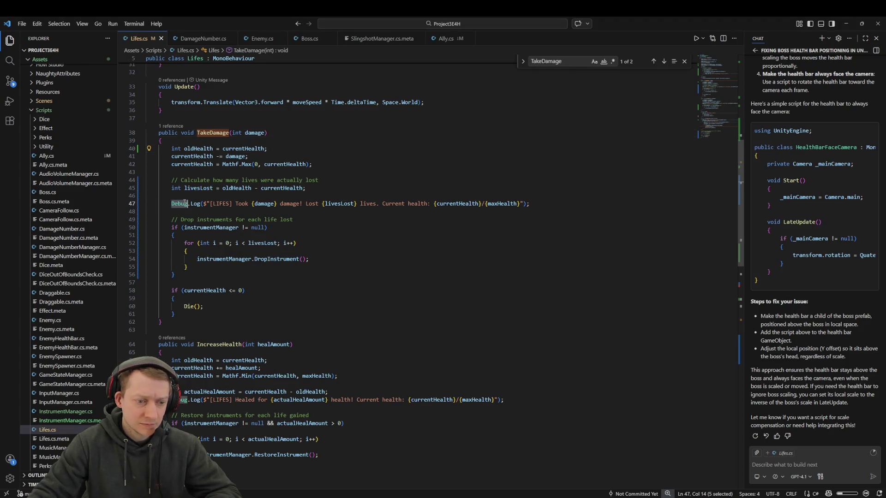
{"action": "left_click", "coordinate": [262, 206]}
{"action": "left_click", "coordinate": [233, 203]}
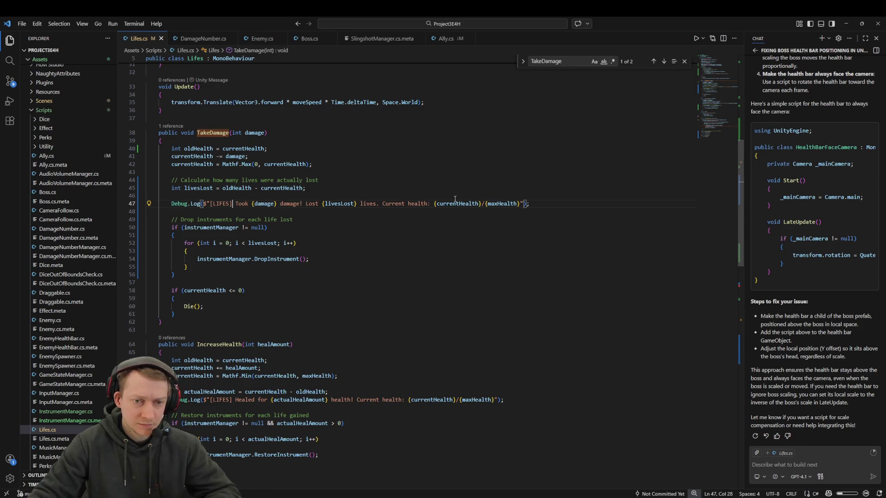
{"action": "scroll", "coordinate": [337, 183], "scroll_direction": "up", "scroll_amount": 2}
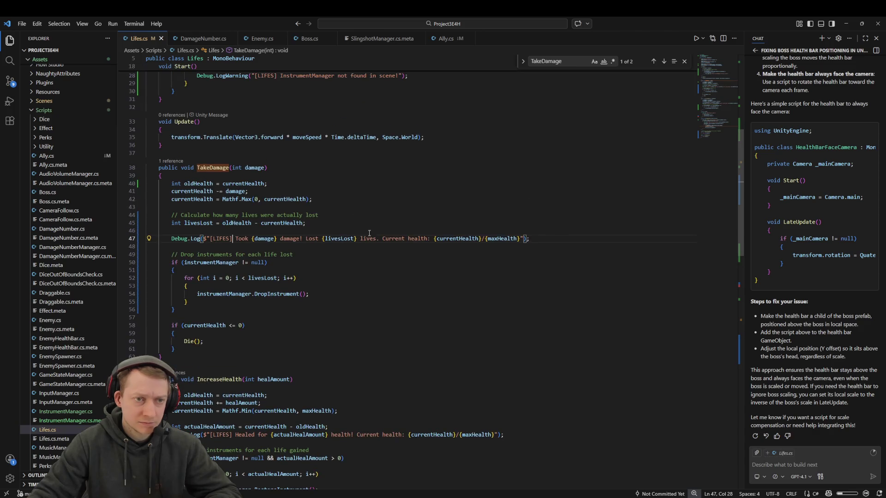
{"action": "key", "text": "alt+Tab"}
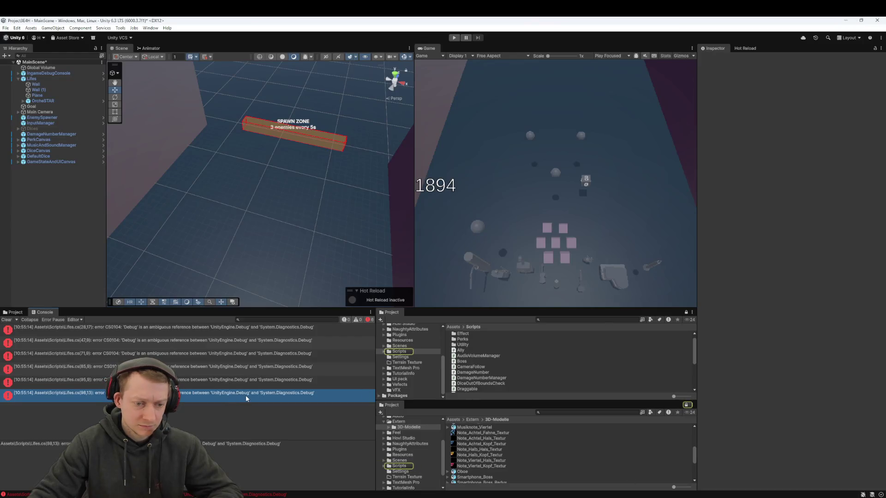
Open the line 98 error, remove the 'Trigger entered by' log from OnTriggerEnter, and save
{"action": "left_click", "coordinate": [260, 395]}
{"action": "double_click", "coordinate": [258, 398]}
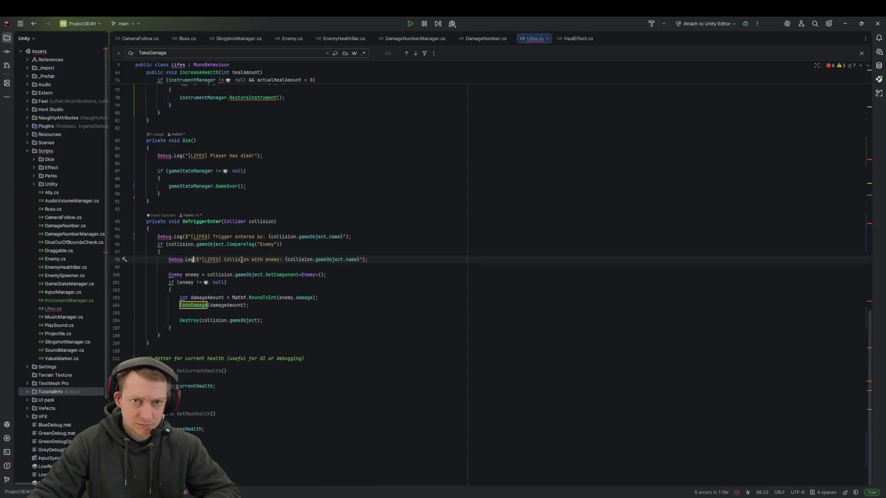
{"action": "key", "text": "alt+Tab"}
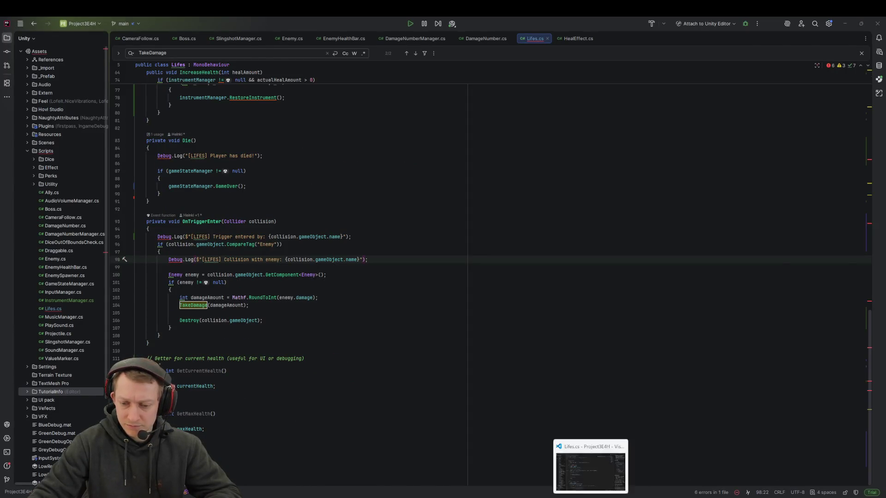
{"action": "left_click", "coordinate": [351, 195]}
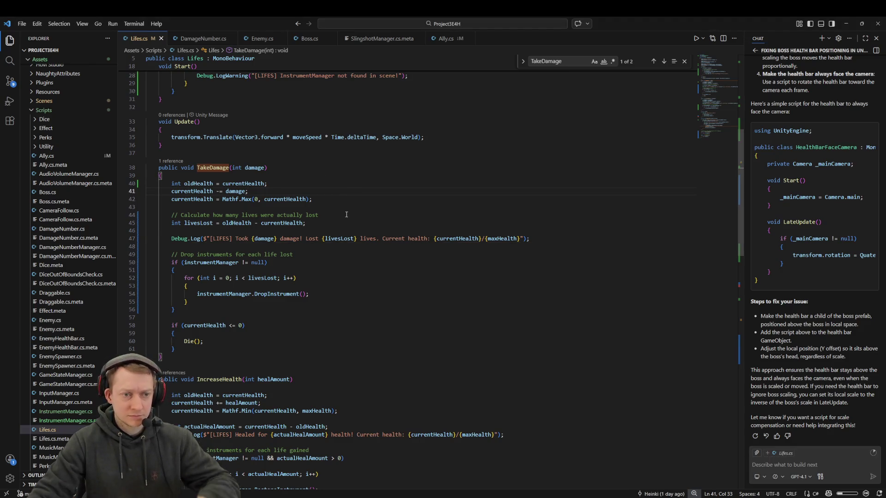
{"action": "key", "text": "ctrl+z"}
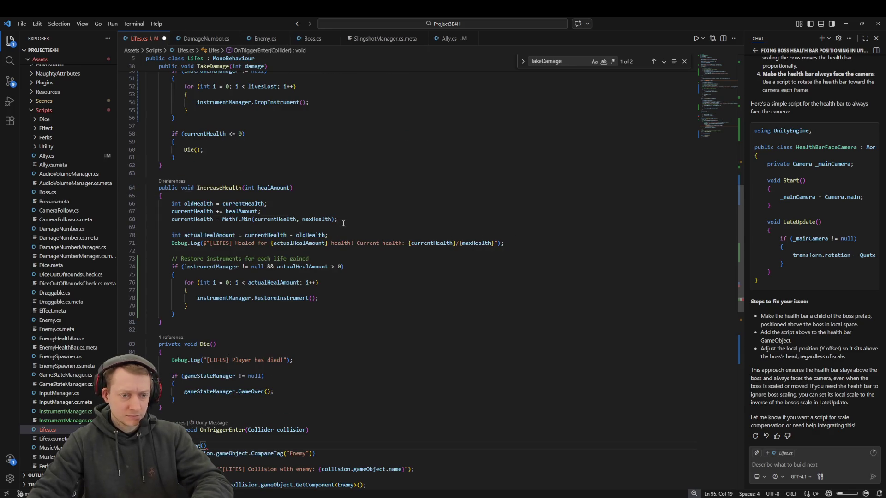
{"action": "key", "text": "BackSpace"}
{"action": "key", "text": "BackSpace"}
{"action": "key", "text": "BackSpace"}
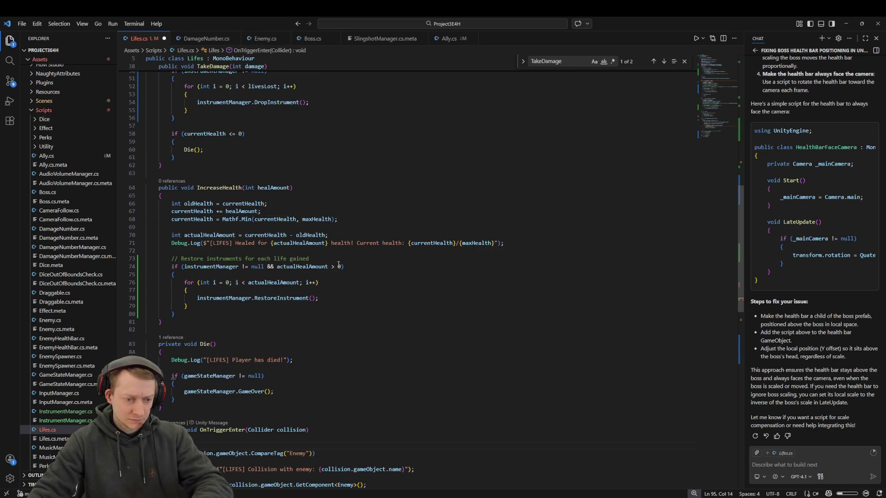
{"action": "key", "text": "ctrl+z"}
{"action": "key", "text": "ctrl+z"}
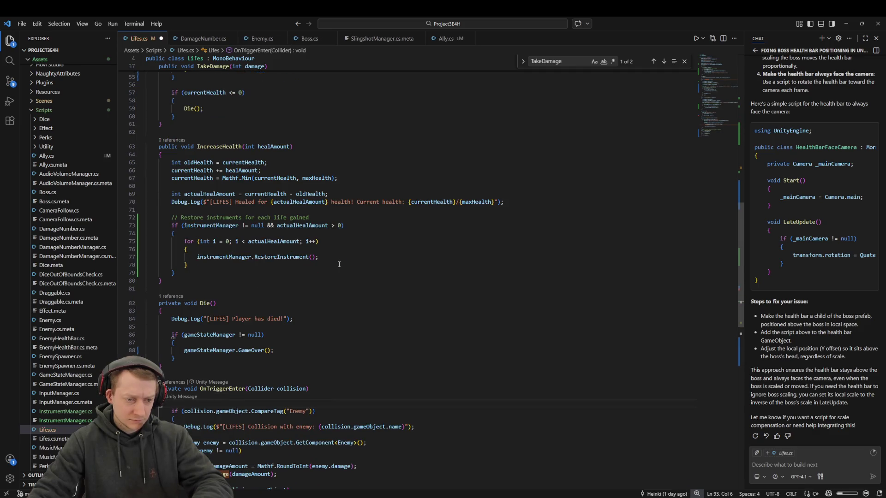
{"action": "scroll", "coordinate": [327, 270], "scroll_direction": "down", "scroll_amount": 2}
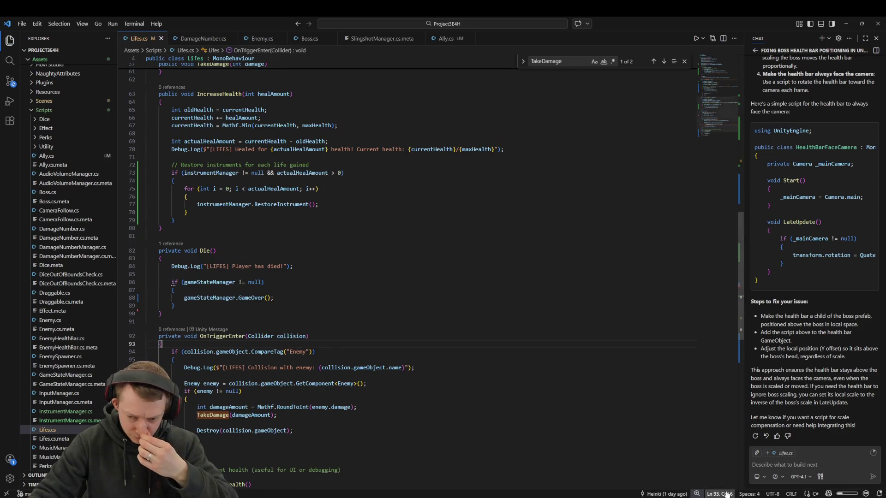
{"action": "left_click", "coordinate": [690, 494]}
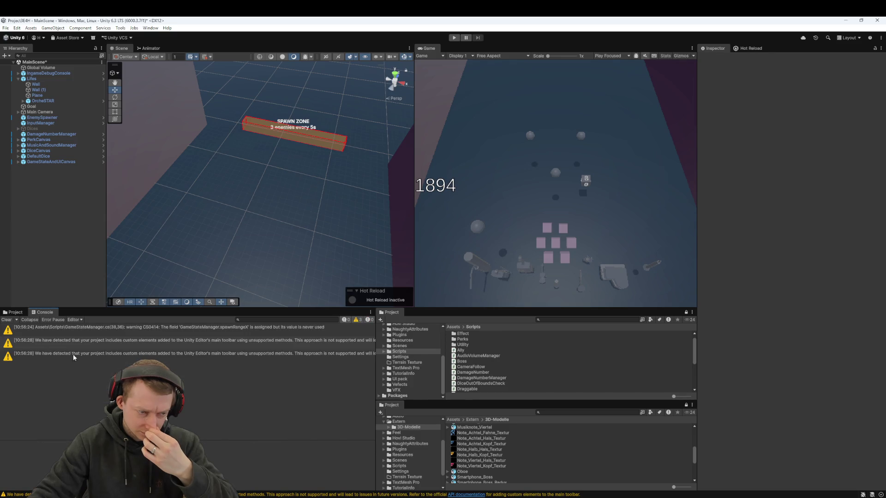
Bring Lifes.cs back into view, where OnTriggerEnter now opens directly with the Enemy tag check
{"action": "mouse_move", "coordinate": [641, 497]}
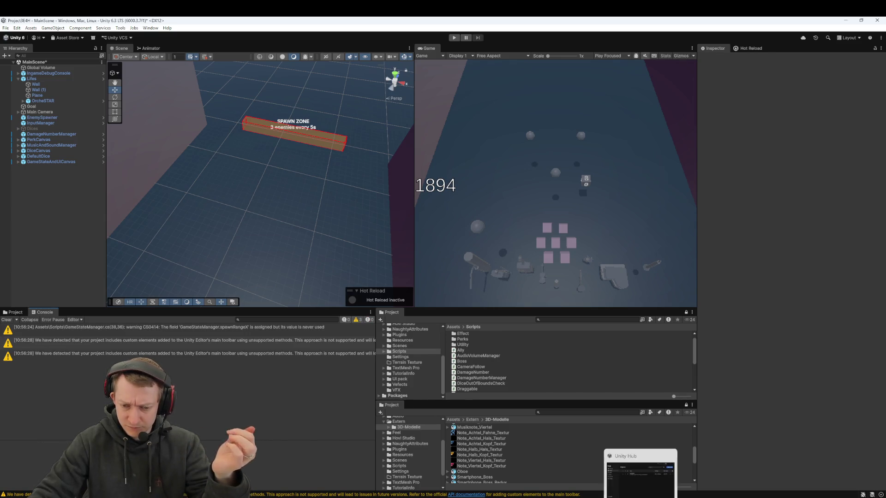
{"action": "mouse_move", "coordinate": [417, 497]}
{"action": "left_click", "coordinate": [417, 465]}
{"action": "left_click", "coordinate": [262, 234]}
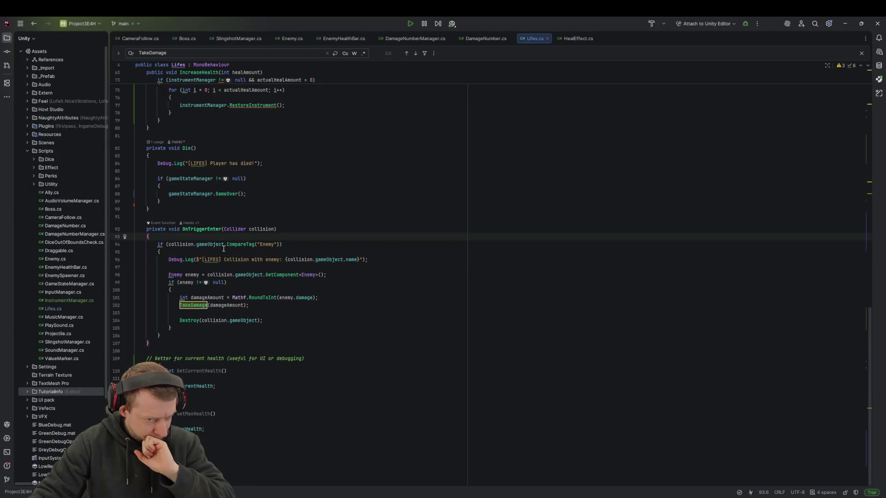
{"action": "scroll", "coordinate": [267, 244], "scroll_direction": "up", "scroll_amount": 4}
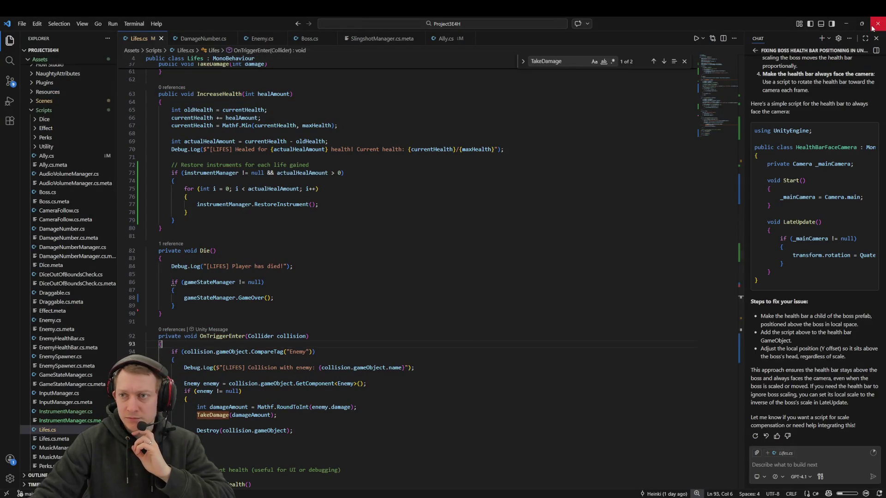
{"action": "key", "text": "alt+Tab"}
{"action": "left_click", "coordinate": [366, 235]}
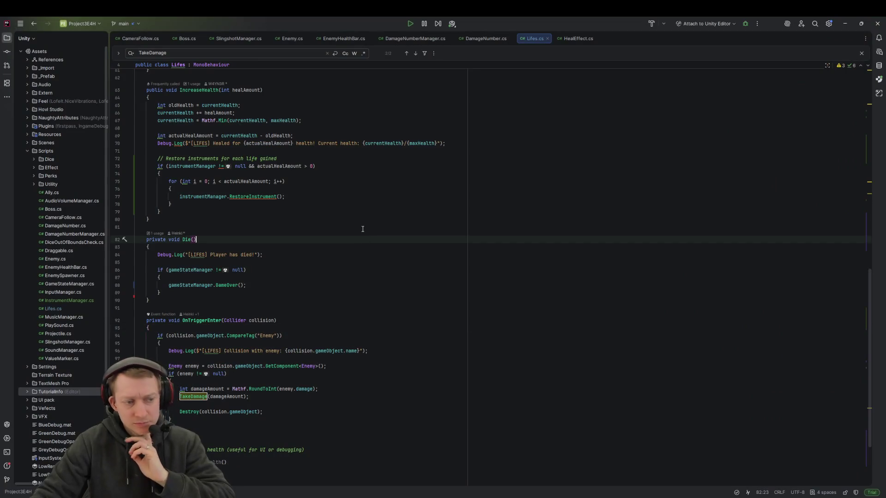
{"action": "left_click", "coordinate": [56, 309]}
{"action": "left_click", "coordinate": [323, 254]}
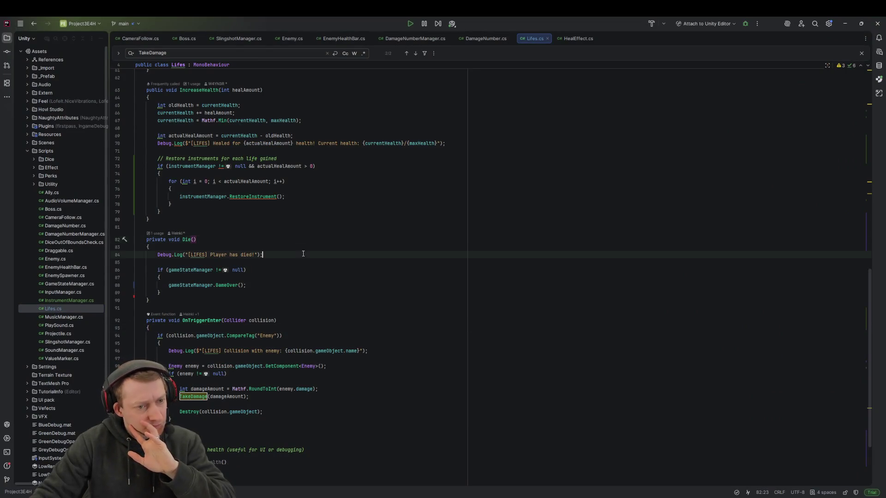
{"action": "scroll", "coordinate": [351, 258], "scroll_direction": "down", "scroll_amount": 4}
{"action": "left_click", "coordinate": [385, 266]}
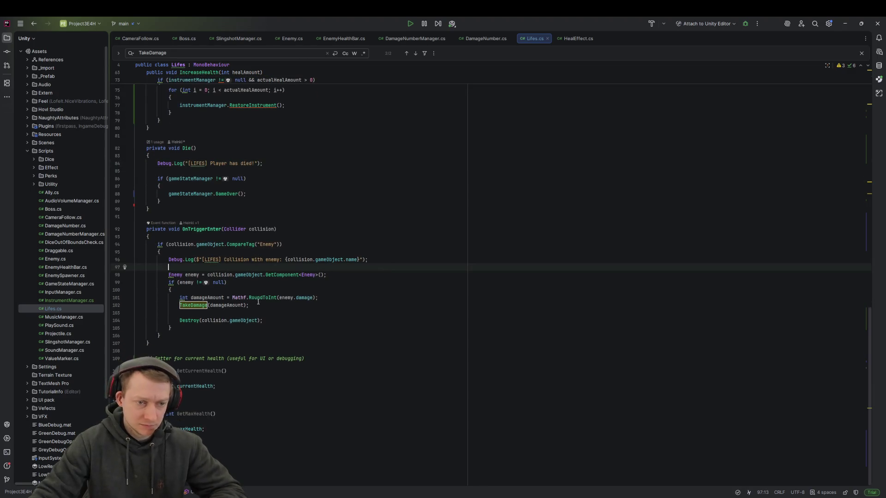
{"action": "left_click", "coordinate": [379, 260]}
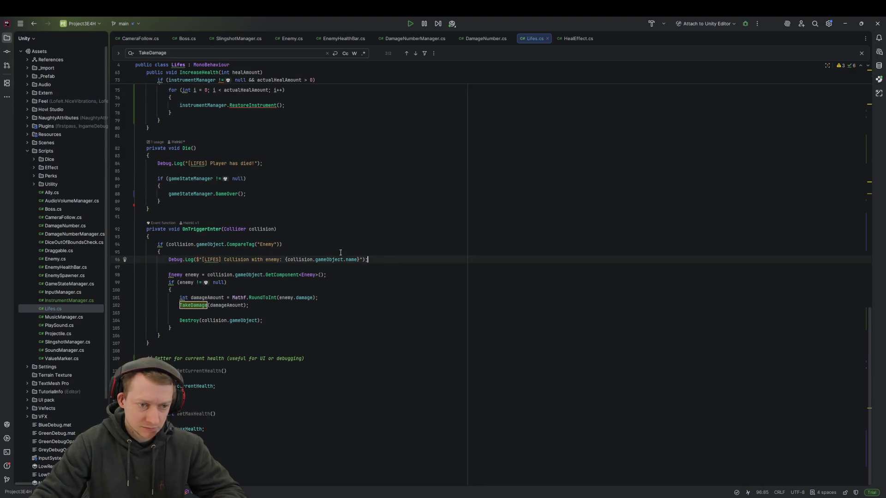
{"action": "left_click", "coordinate": [247, 305]}
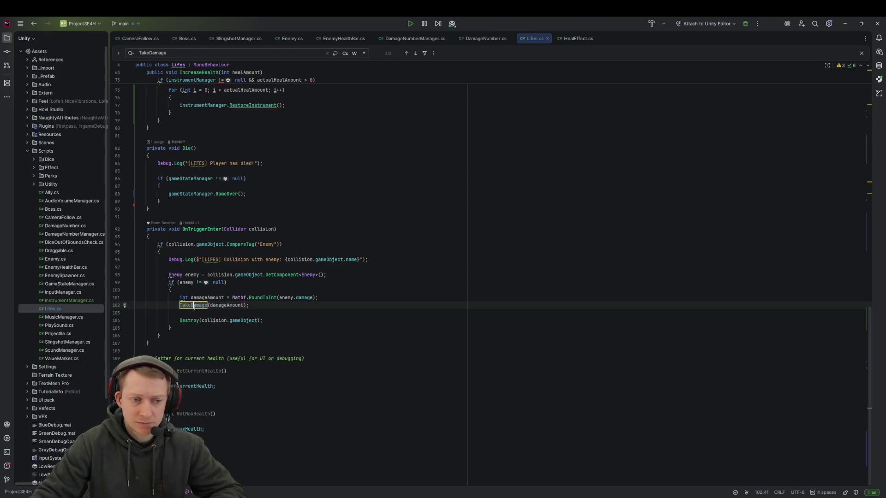
{"action": "left_click", "coordinate": [195, 305], "text": "ctrl"}
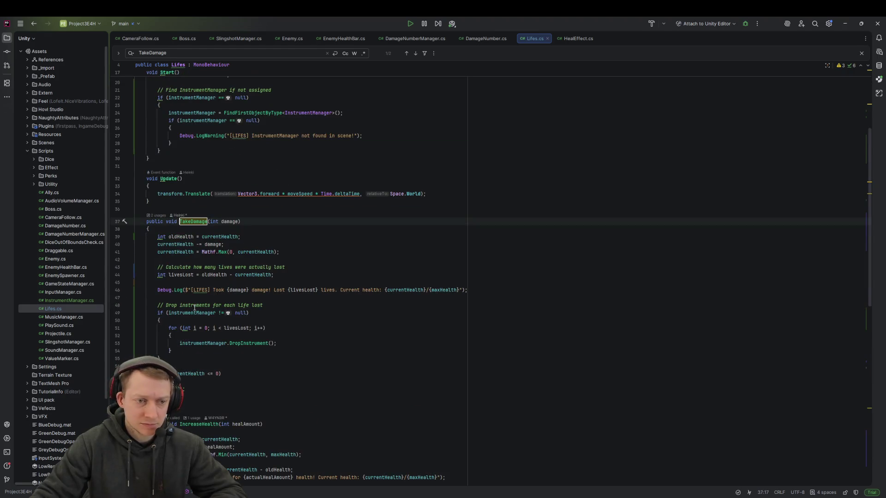
{"action": "left_click", "coordinate": [241, 249]}
{"action": "left_click", "coordinate": [303, 283]}
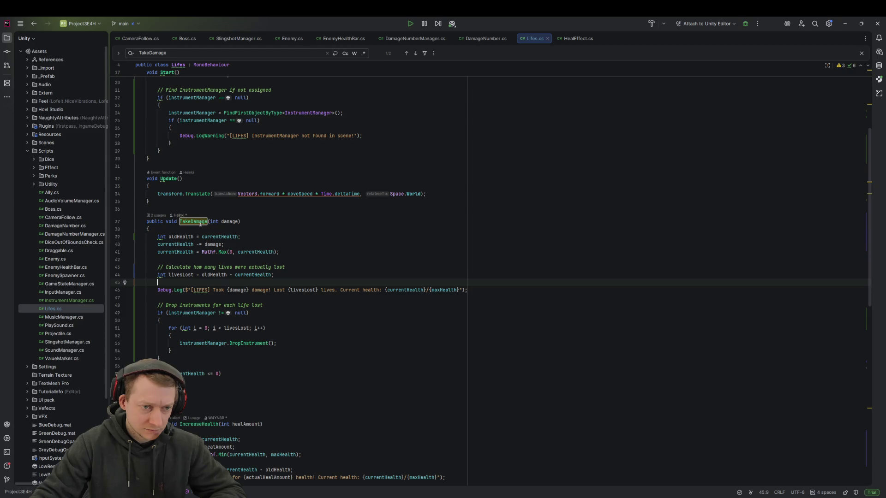
{"action": "key", "text": "ctrl+f"}
{"action": "key", "text": "Return"}
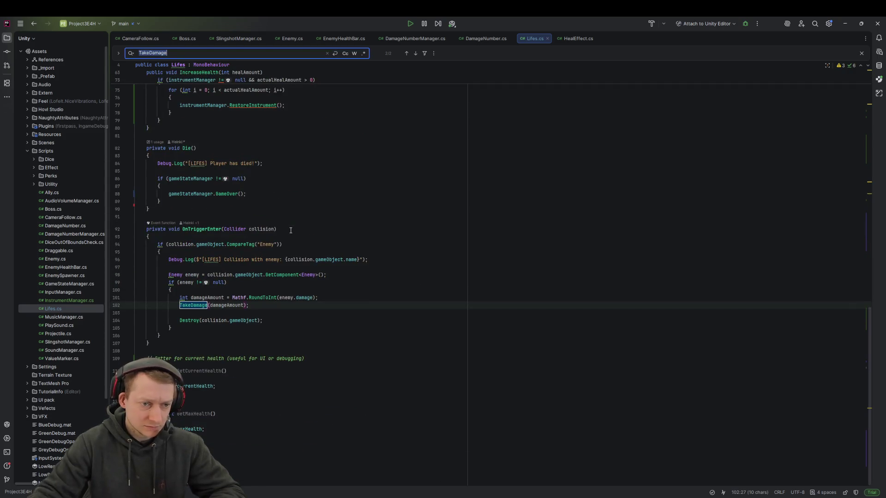
{"action": "left_click", "coordinate": [208, 237]}
Add Debug.Log($"[LIFES] OnTriggerEnter {collision.gameObject.name}") as the first line of OnTriggerEnter
{"action": "key", "text": "Return"}
{"action": "type", "text": "Debug.Lo"}
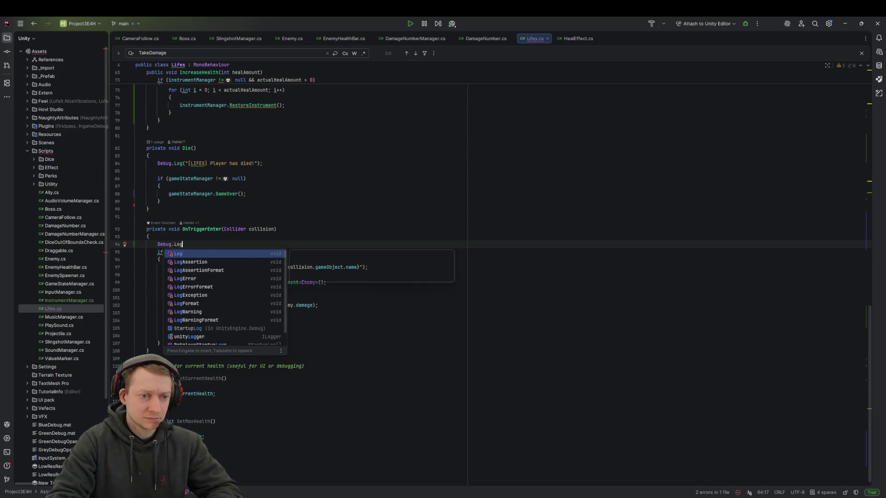
{"action": "key", "text": "Return"}
{"action": "key", "text": "Escape"}
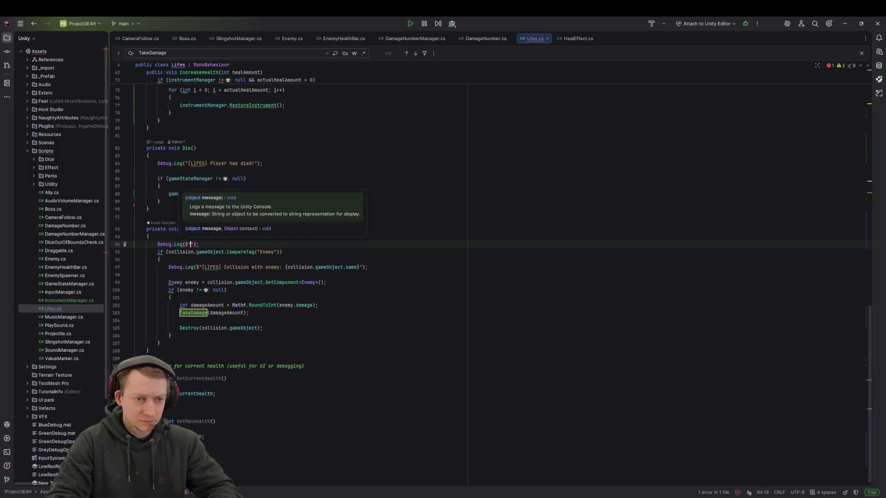
{"action": "key", "text": "Tab"}
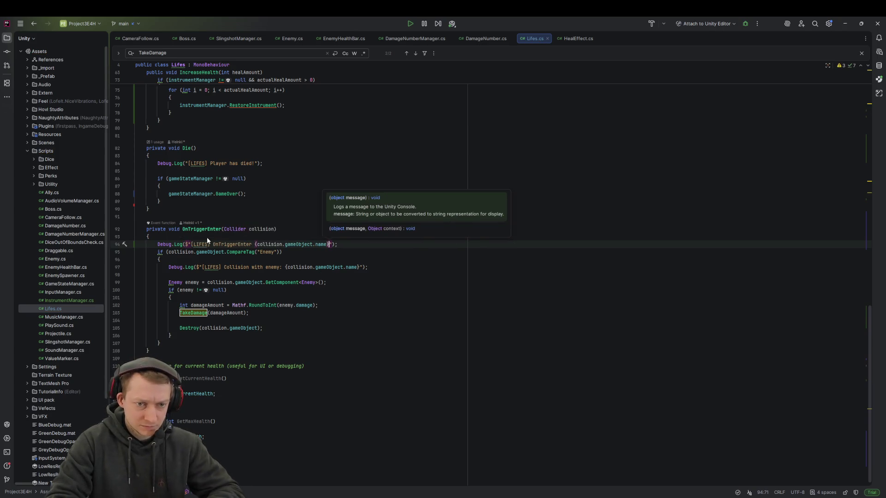
{"action": "left_click", "coordinate": [353, 245]}
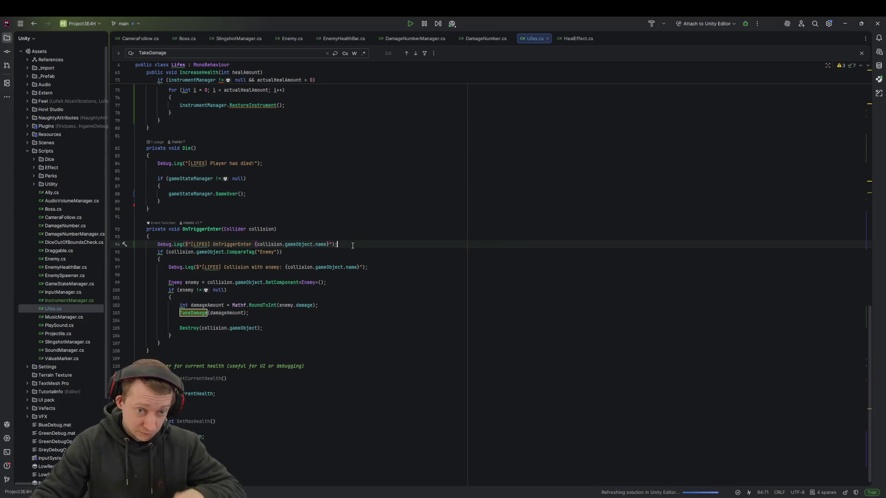
Add Debug.Log("TAKING DAMAGE!") below it and switch back to Unity to recompile
{"action": "key", "text": "Return"}
{"action": "type", "text": "Deb"}
{"action": "key", "text": "Tab"}
{"action": "type", "text": ".Lo"}
{"action": "key", "text": "Tab"}
{"action": "type", "text": "\"T"}
{"action": "type", "text": "GE!\");"}
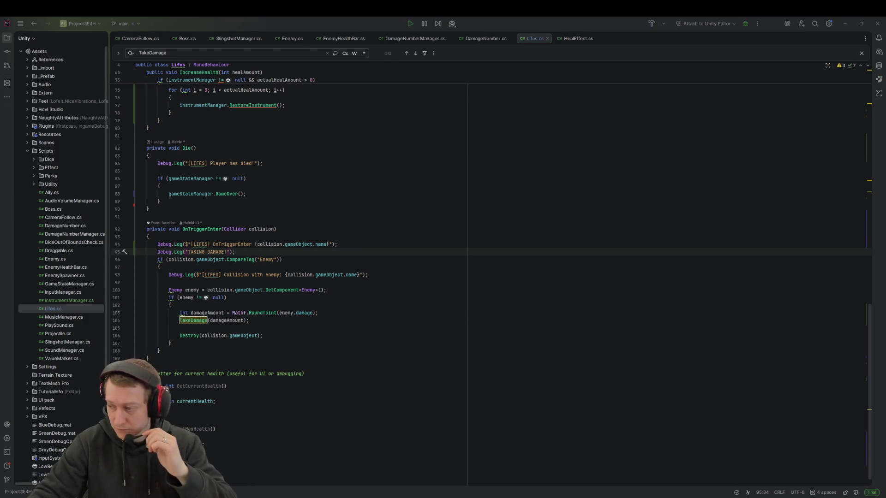
{"action": "key", "text": "alt+Tab"}
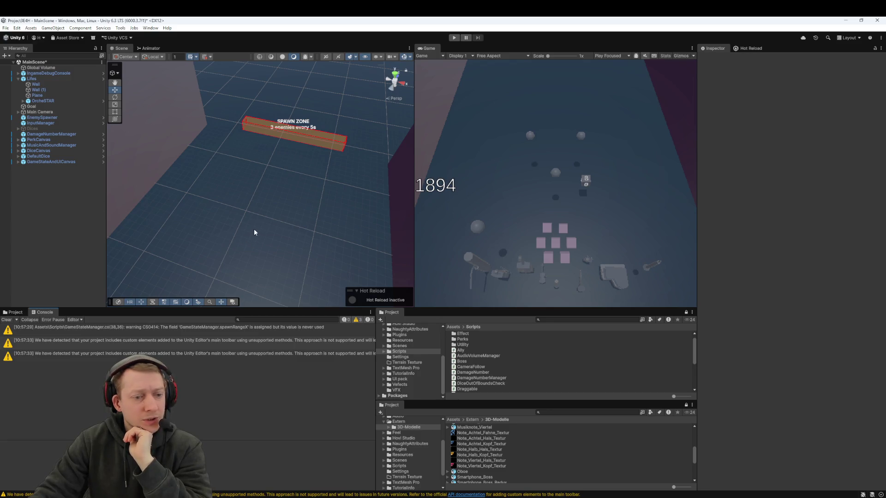
Play-test the game by launching both dice and picking a die, then stop Play mode
{"action": "scroll", "coordinate": [299, 162], "scroll_direction": "down", "scroll_amount": 10}
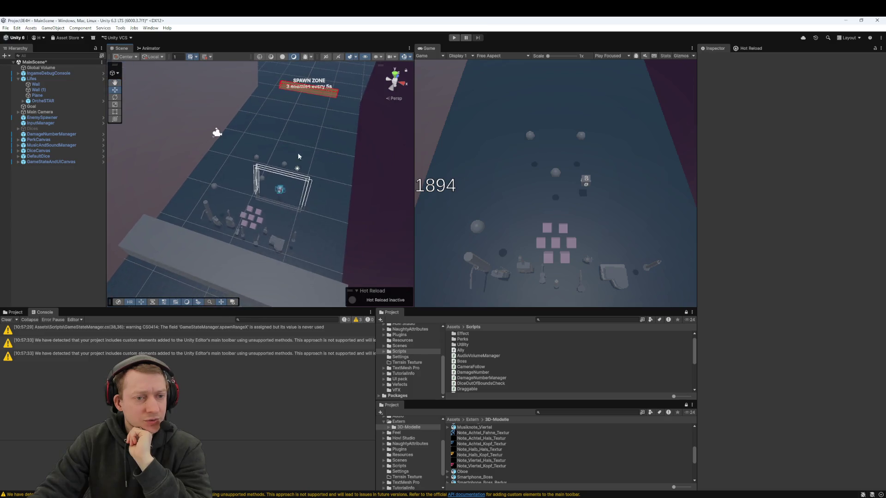
{"action": "scroll", "coordinate": [298, 156], "scroll_direction": "down", "scroll_amount": 5}
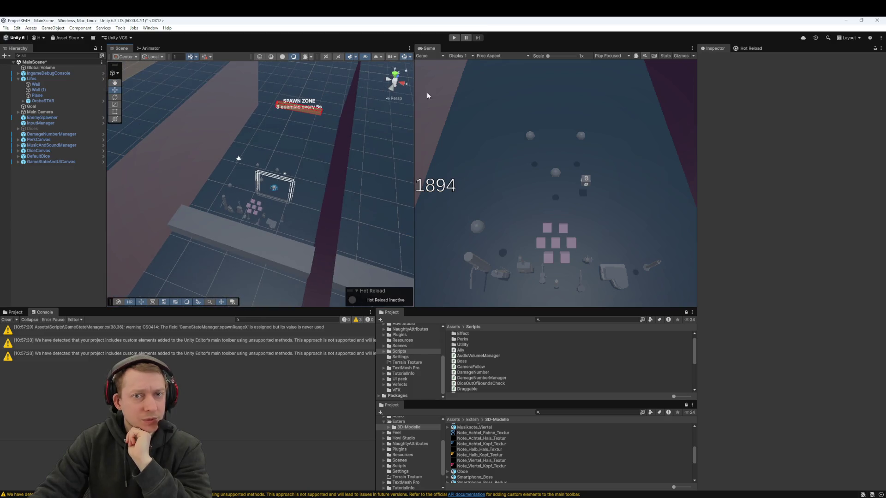
{"action": "left_click", "coordinate": [457, 38]}
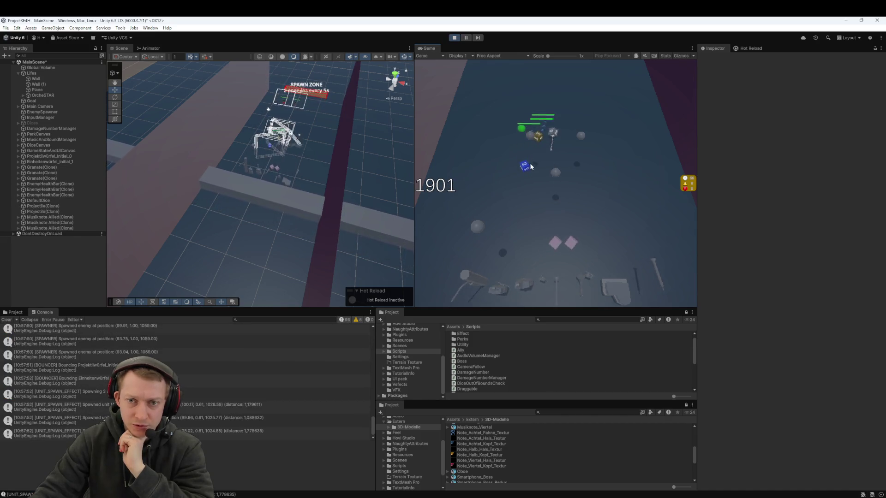
{"action": "mouse_move", "coordinate": [561, 241]}
{"action": "left_mouse_down"}
{"action": "mouse_move", "coordinate": [583, 160]}
{"action": "mouse_move", "coordinate": [570, 159]}
{"action": "mouse_move", "coordinate": [586, 163]}
{"action": "left_mouse_up"}
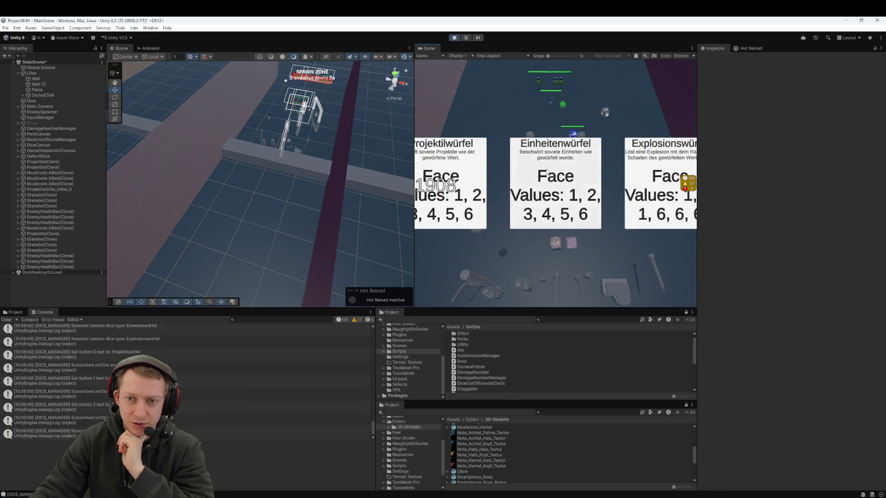
{"action": "left_click", "coordinate": [564, 199]}
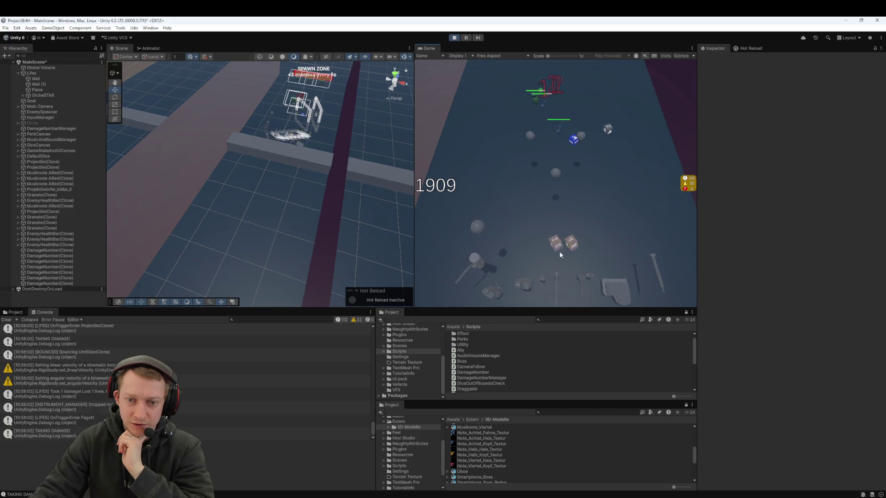
{"action": "left_click", "coordinate": [454, 39]}
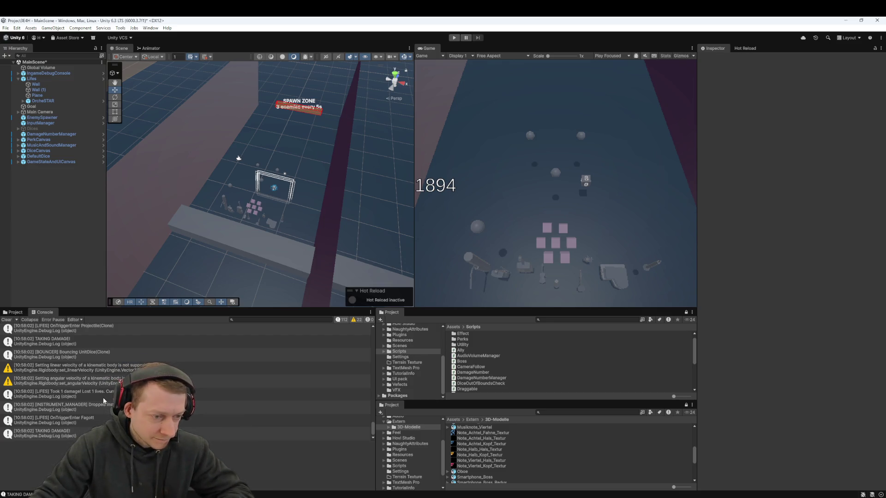
Read the stack traces of the Took 1 damage, angular velocity warning and Bouncing UnitDice Console entries
{"action": "left_click", "coordinate": [88, 393]}
{"action": "left_click", "coordinate": [87, 386]}
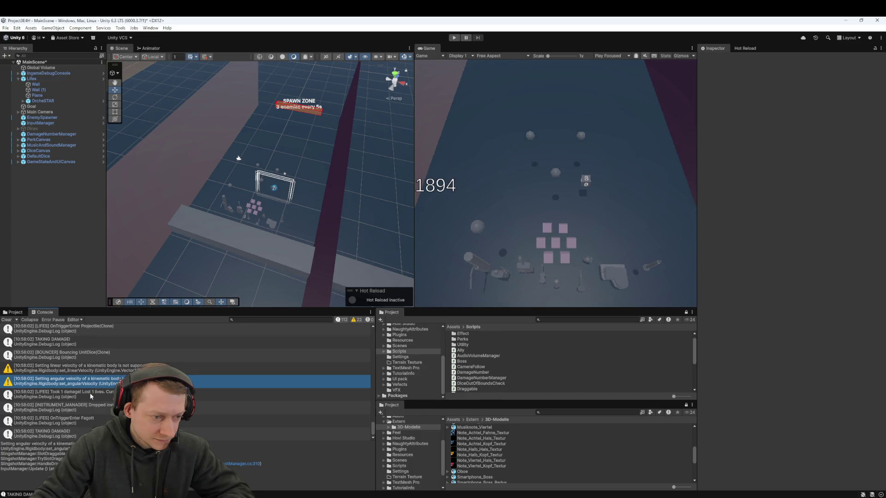
{"action": "left_click", "coordinate": [85, 397]}
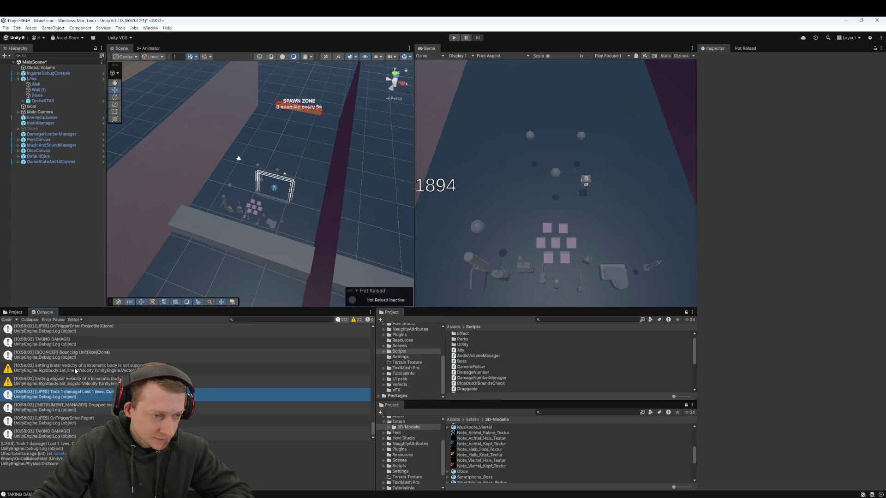
{"action": "left_click", "coordinate": [91, 359]}
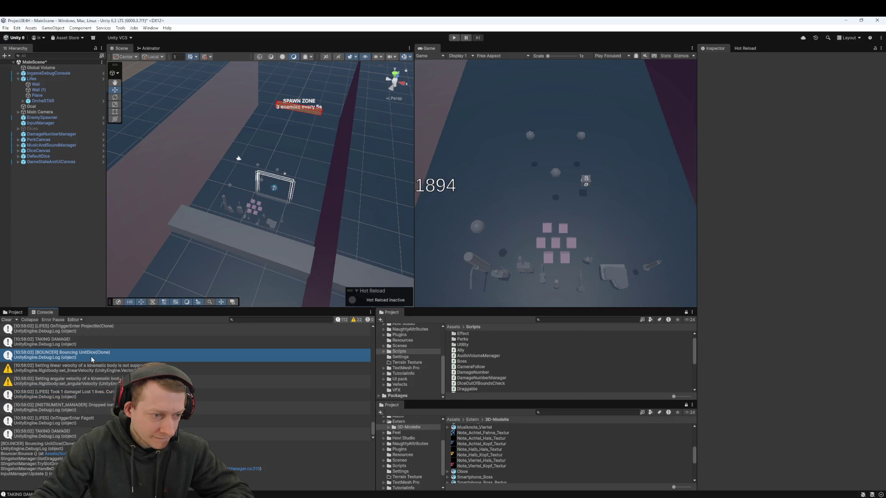